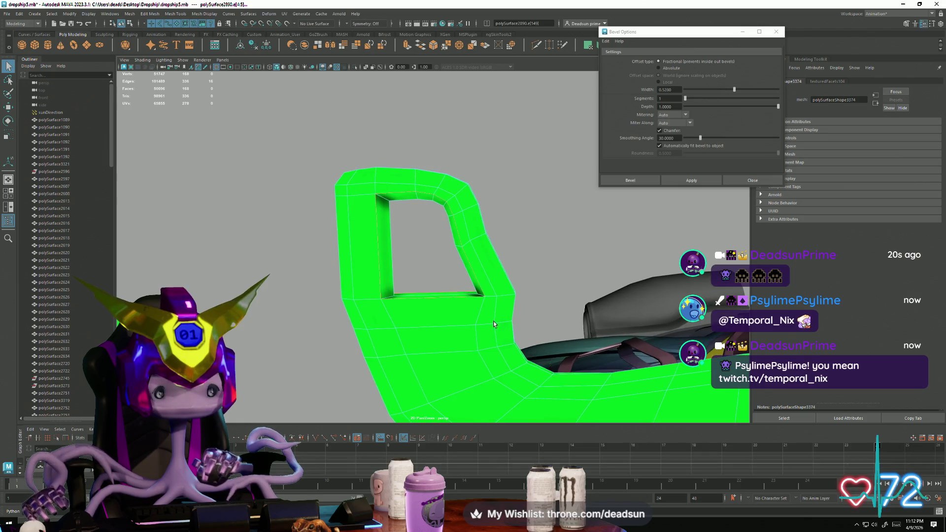
- Bevel the first corner edges of the green frame with 2 segments
left_click(681, 182)
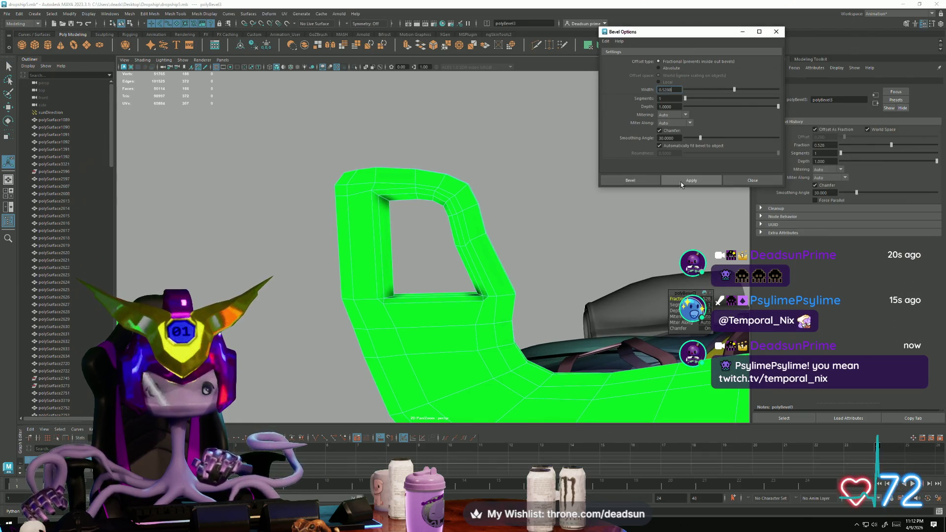
left_click(473, 235)
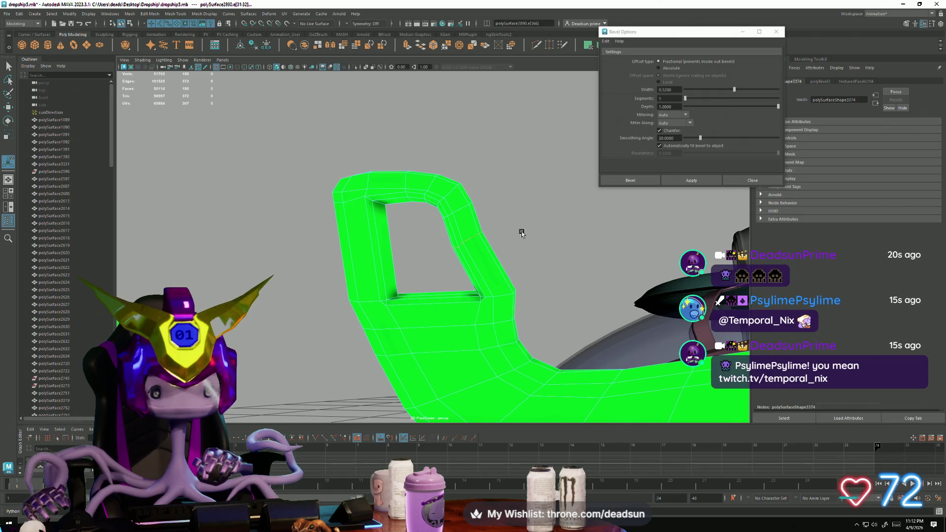
left_click(690, 99)
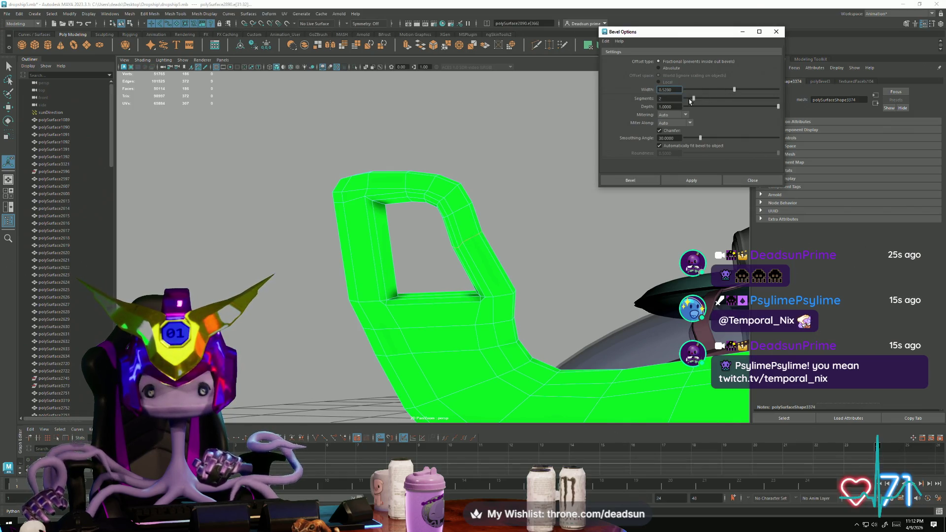
left_click(682, 181)
left_click_drag(461, 260, 461, 197, "alt")
left_click(456, 196)
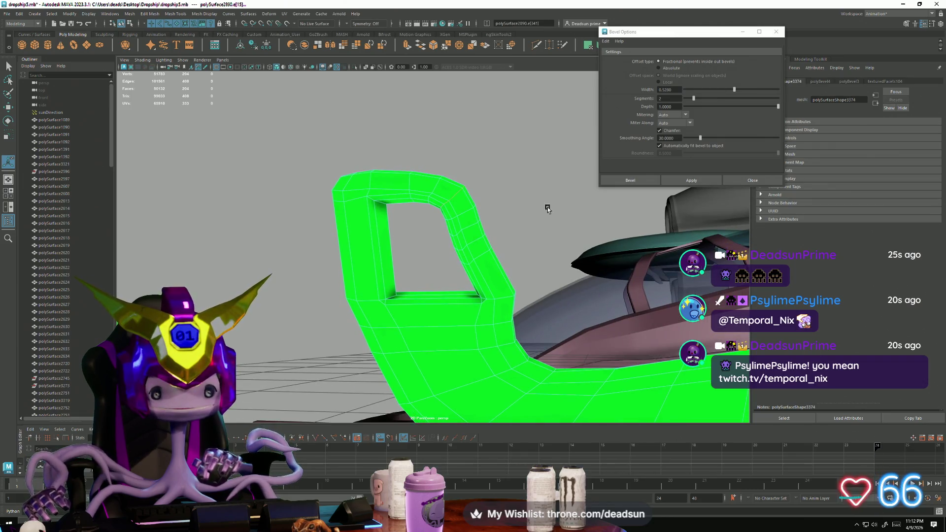
left_click(680, 181)
- Bevel the top edges of the frame with the same 2-segment bevel
left_click(411, 181)
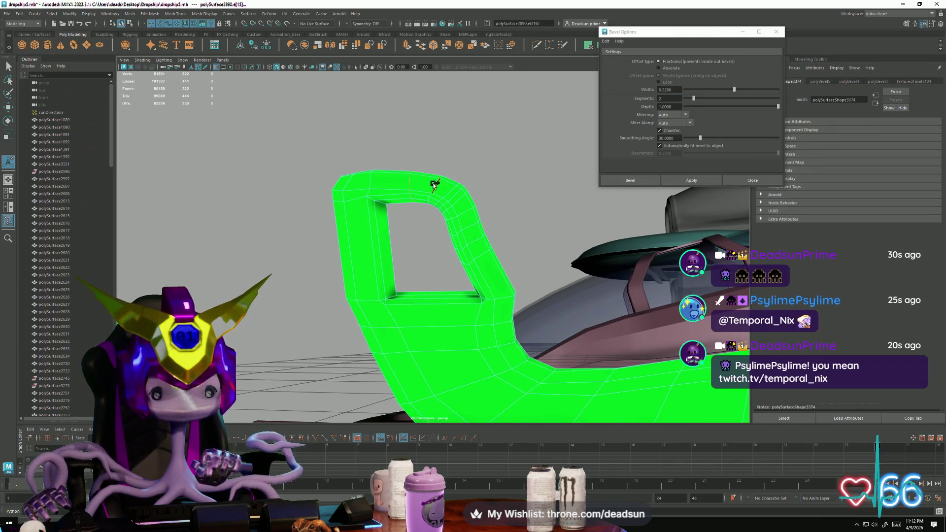
left_click(678, 179)
left_click_drag(444, 197, 432, 187, "alt")
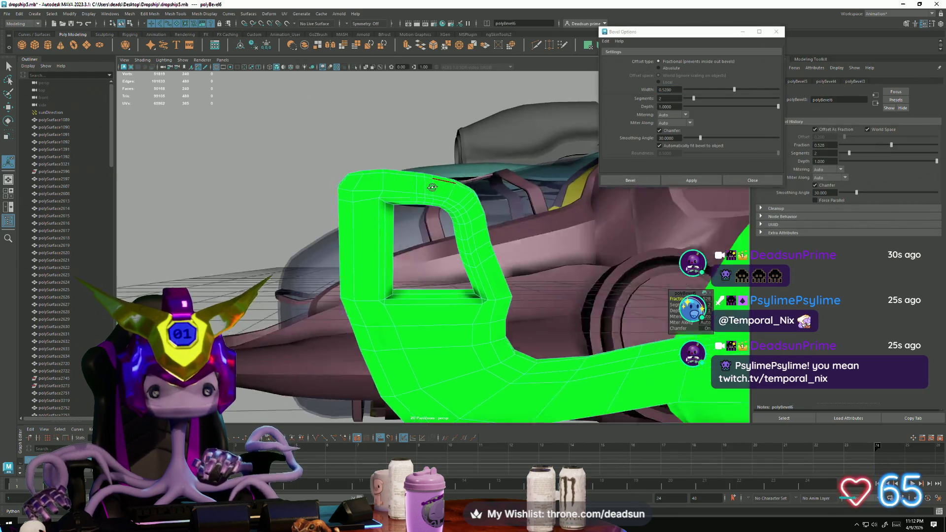
right_click_drag(432, 187, 480, 222, "alt")
left_click(467, 164)
mouse_move(467, 164)
left_mouse_down("alt")
mouse_move(458, 177)
mouse_move(463, 211)
mouse_move(481, 205)
mouse_move(476, 190)
left_mouse_up("alt")
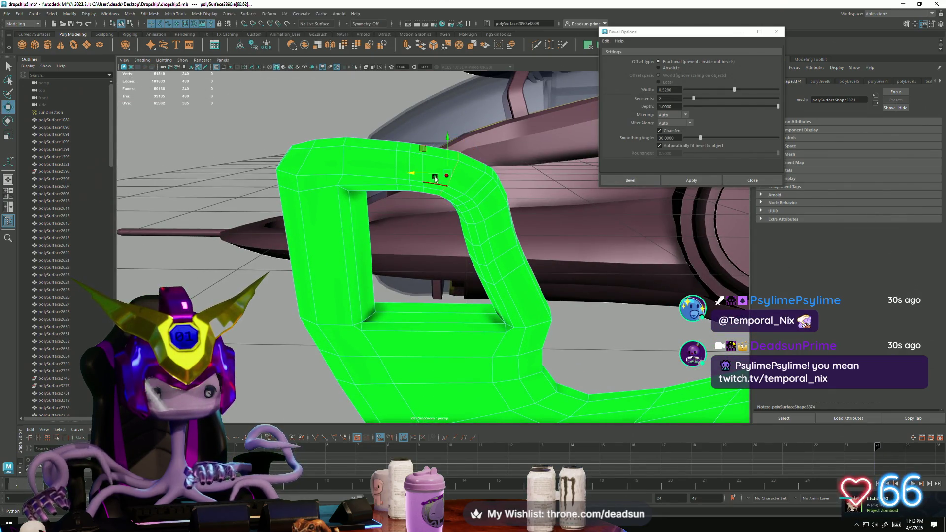
left_click(692, 180)
- Bevel a lower-bend edge, undo that bevel, and close the Bevel Options window
mouse_move(517, 246)
left_mouse_down("alt")
mouse_move(524, 260)
mouse_move(545, 250)
mouse_move(552, 263)
mouse_move(340, 185)
mouse_move(449, 204)
mouse_move(492, 195)
mouse_move(528, 225)
mouse_move(449, 229)
mouse_move(392, 207)
mouse_move(249, 237)
mouse_move(145, 227)
mouse_move(422, 228)
mouse_move(385, 262)
mouse_move(349, 264)
mouse_move(427, 268)
mouse_move(468, 246)
mouse_move(460, 285)
left_mouse_up("alt")
right_click_drag(458, 284, 446, 280)
left_click(441, 278)
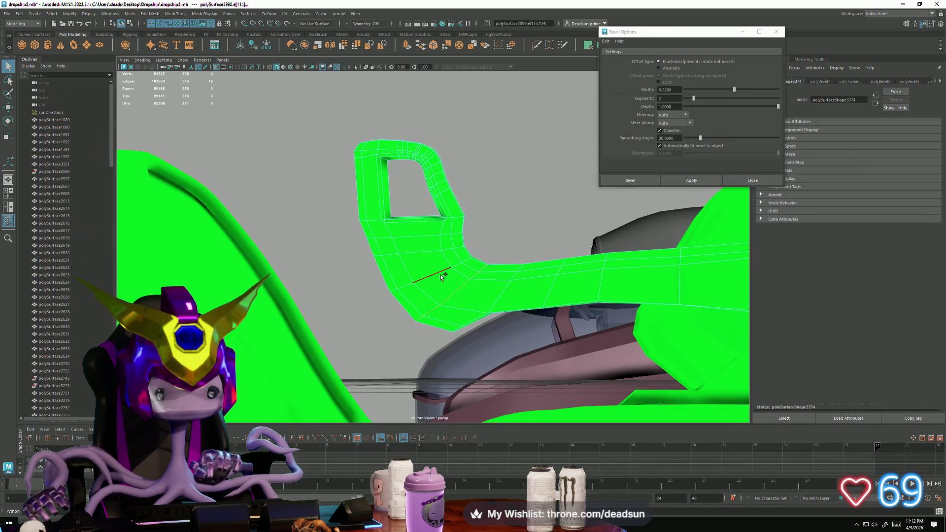
left_click(695, 181)
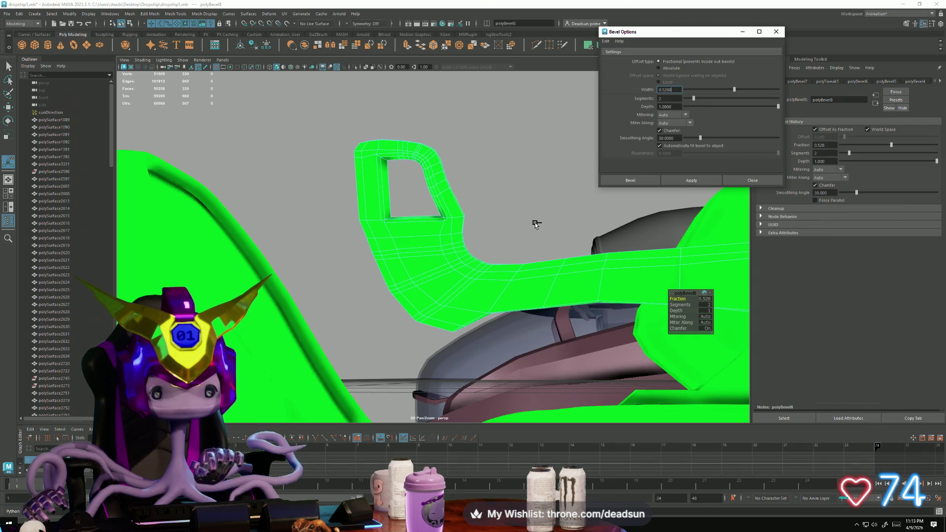
key("ctrl+z")
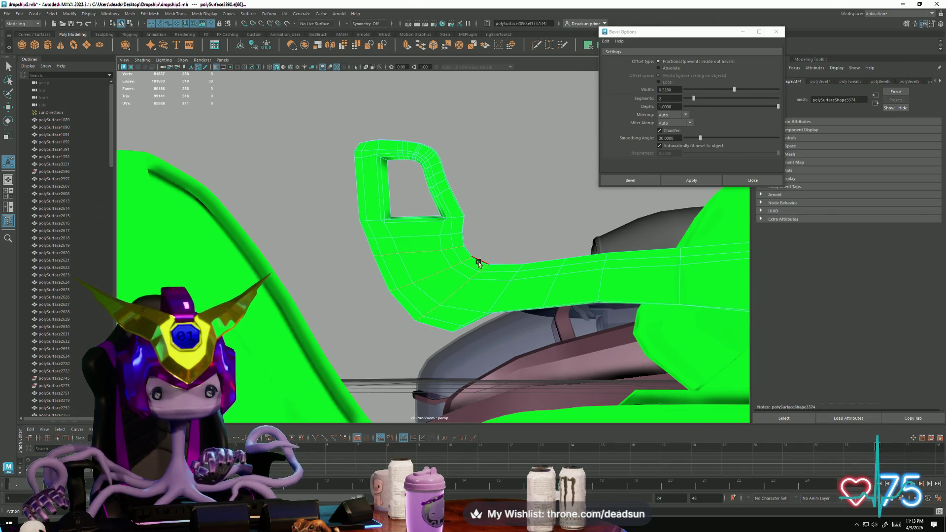
scroll(459, 279, "up", 3)
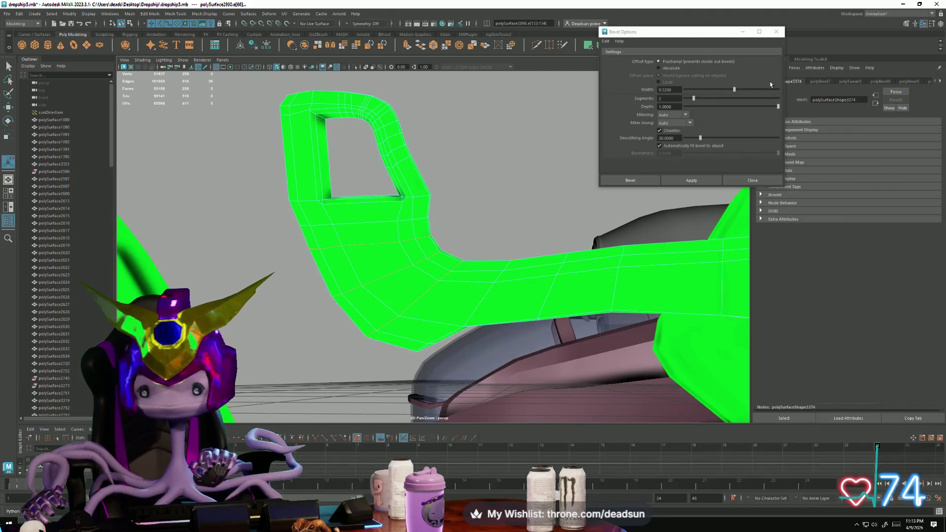
left_click(777, 32)
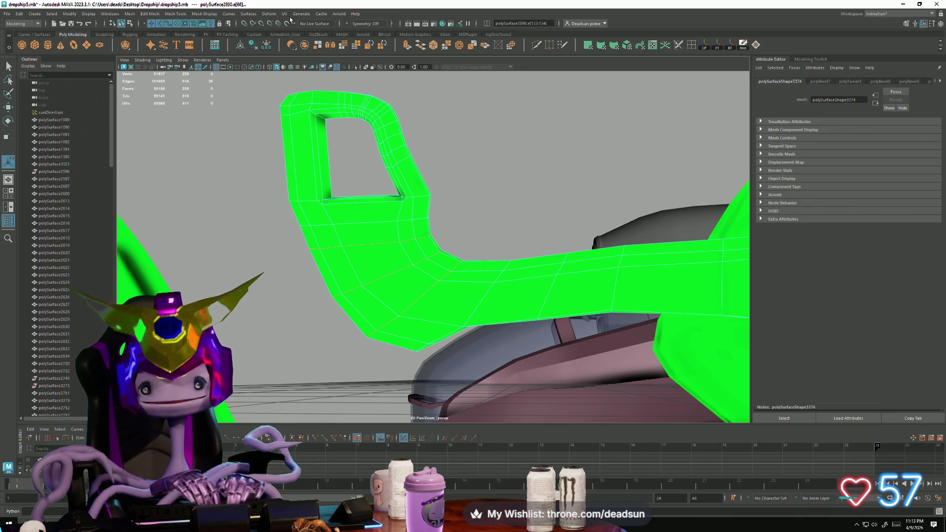
- Insert two single edge loops across the frame's lower bend and nudge one slightly downward
double_click(692, 48)
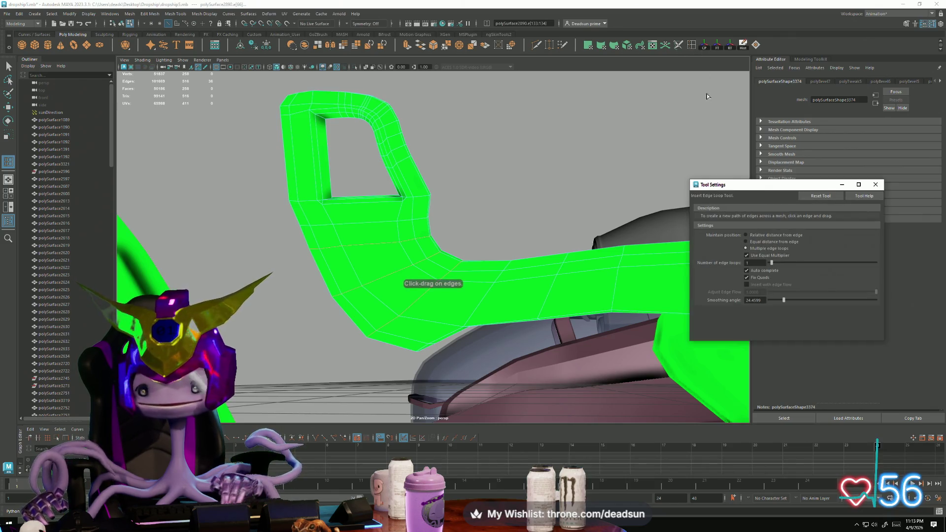
left_click(408, 255)
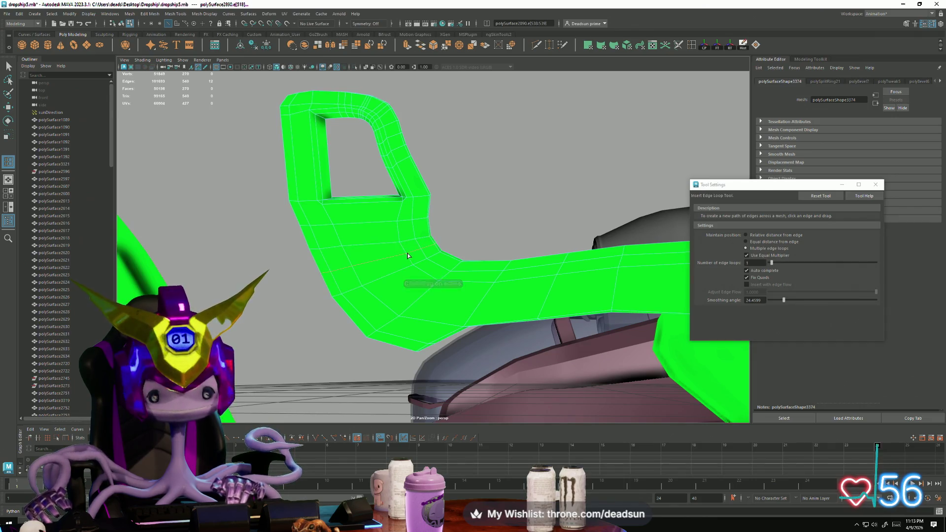
key("w")
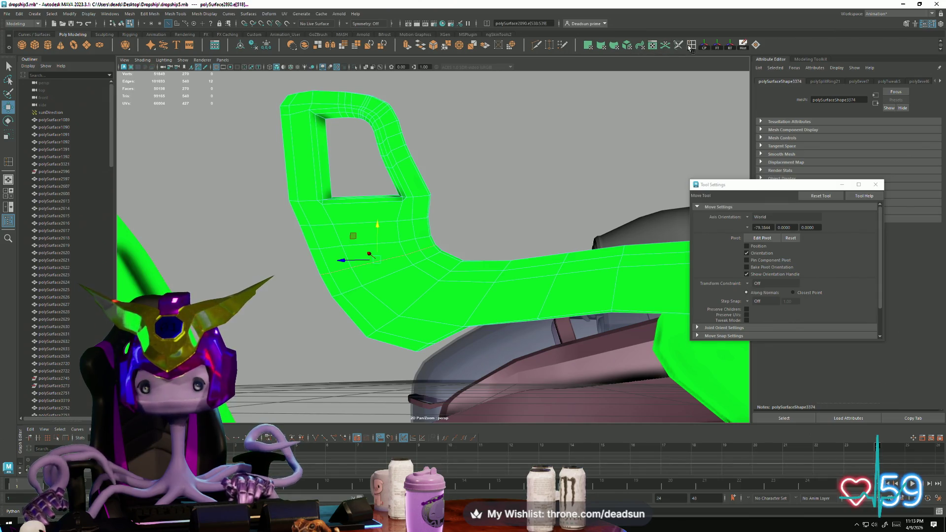
key("y")
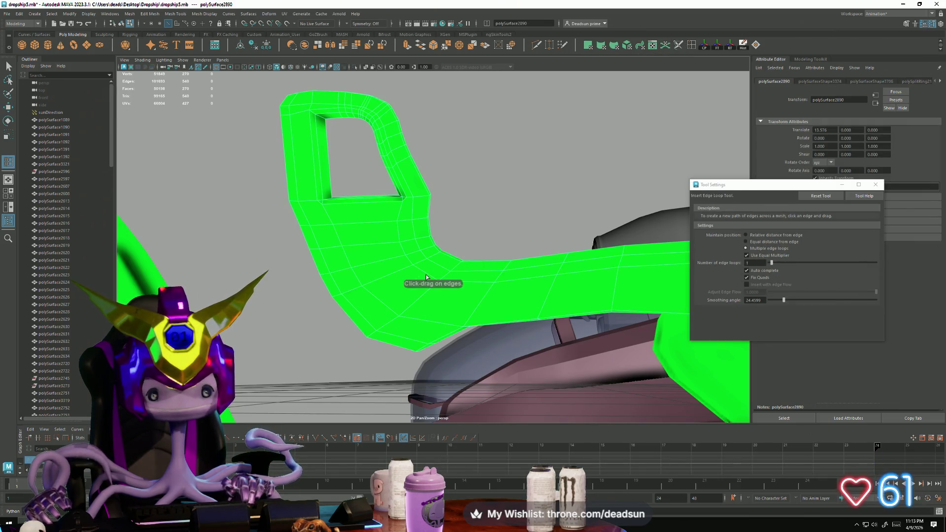
left_click(423, 274)
key("w")
left_click_drag(416, 281, 409, 287, "alt")
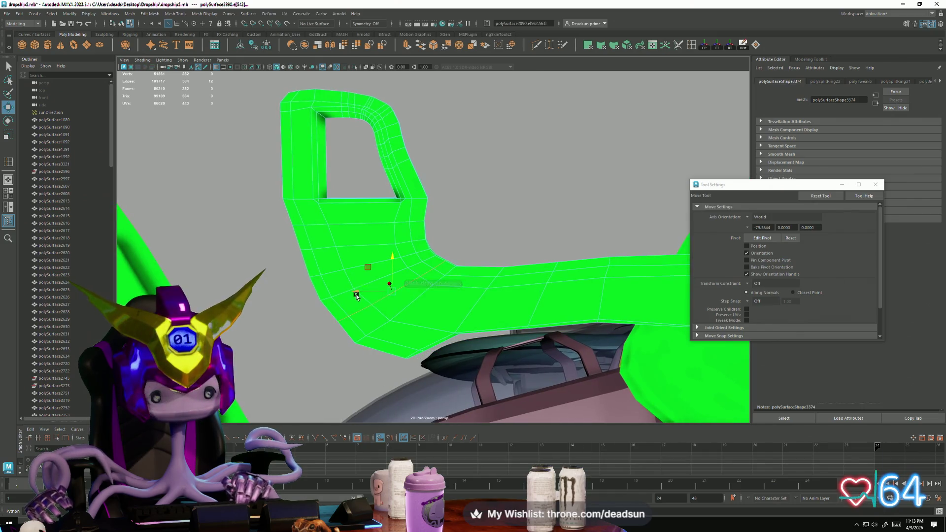
left_click(358, 292)
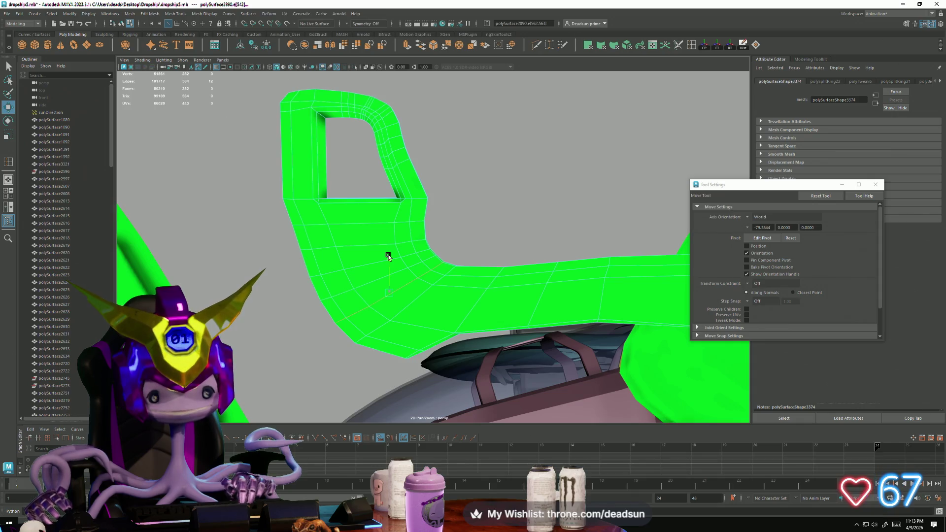
middle_click_drag(387, 255, 389, 260)
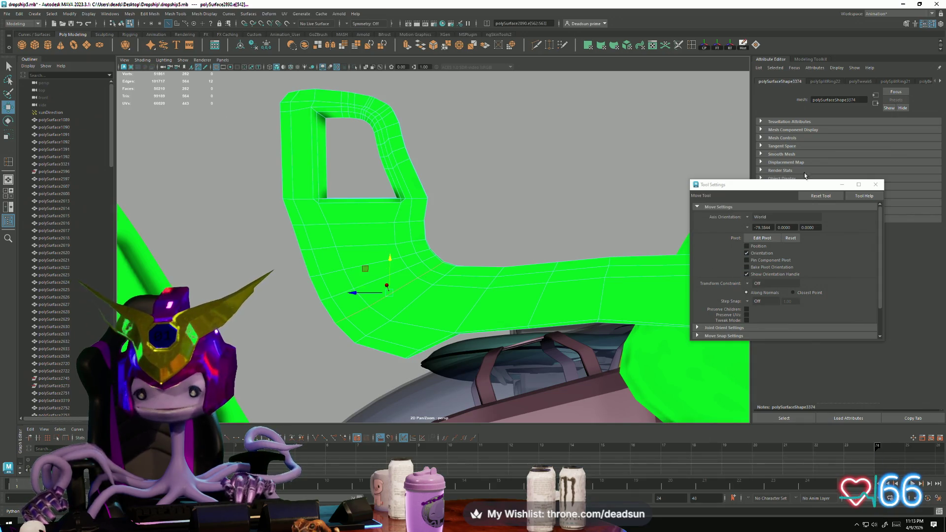
left_click(876, 184)
- With Number of edge loops set to 2, insert two more loops across the bend and move them
double_click(702, 44)
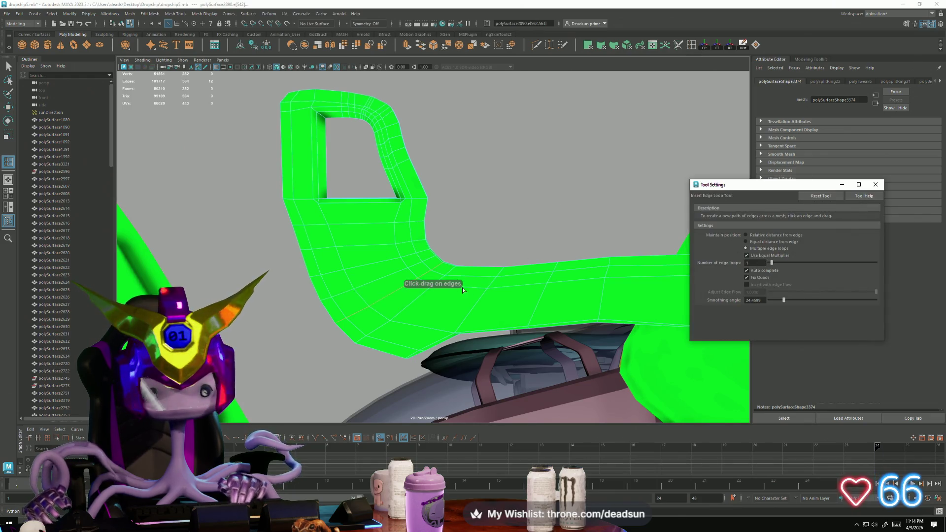
key("F8")
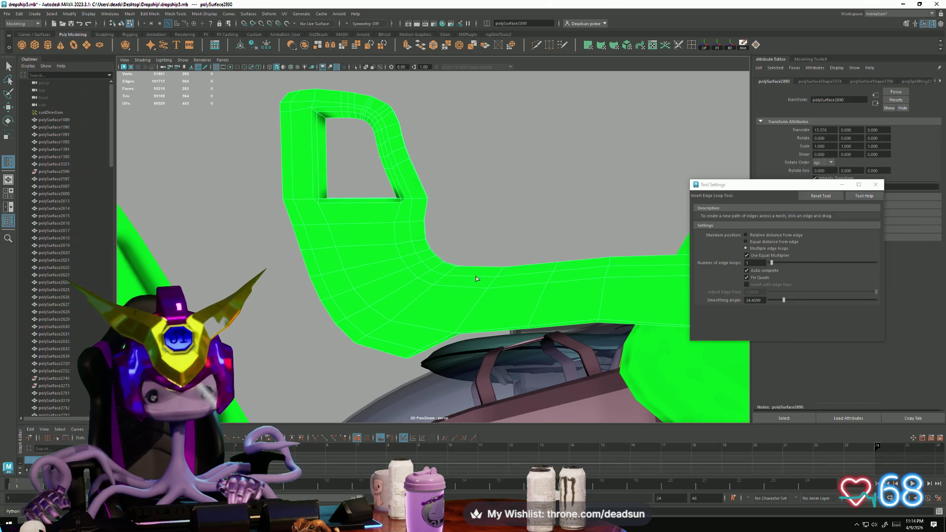
left_click_drag(771, 263, 775, 265)
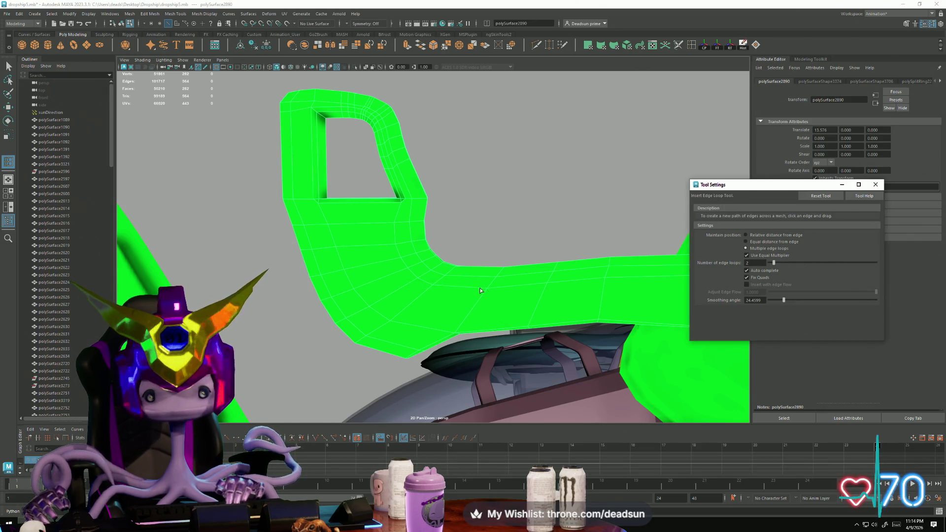
left_click(466, 276)
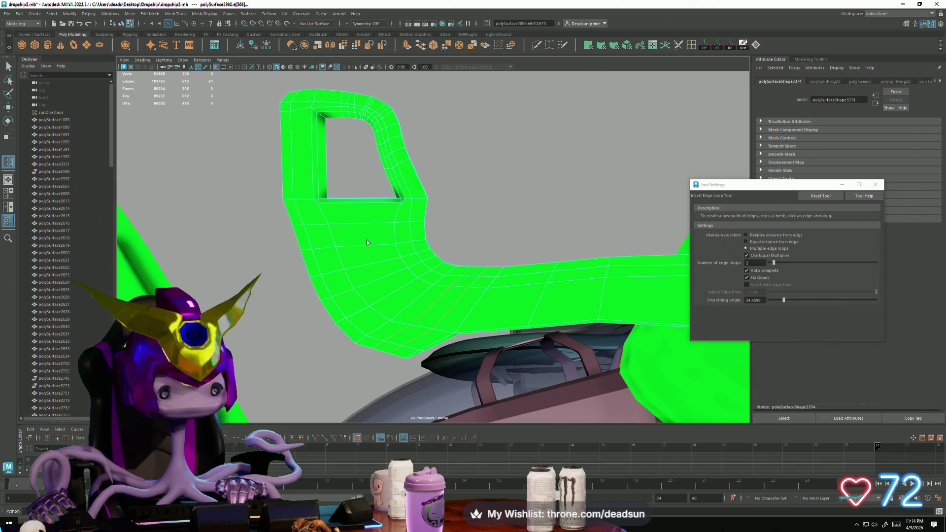
key("w")
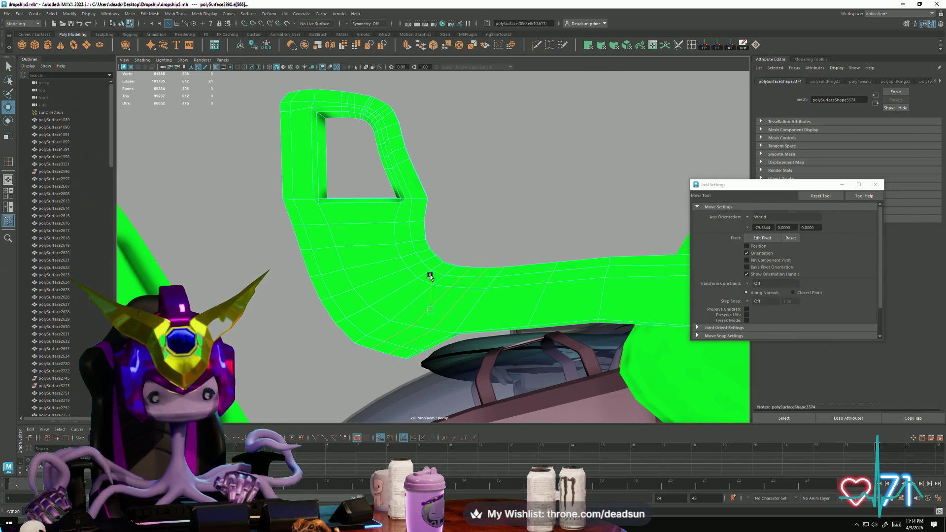
left_click(431, 275)
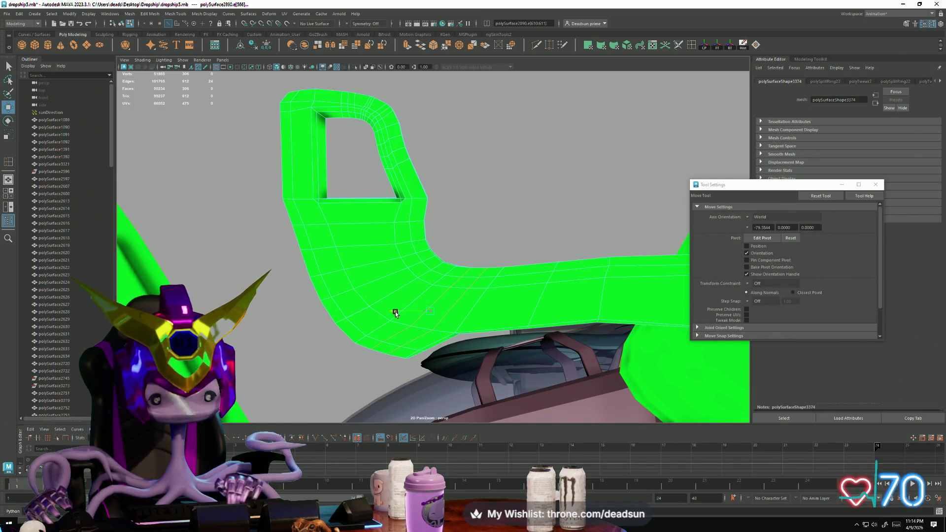
mouse_move(371, 337)
left_mouse_down("alt")
mouse_move(406, 327)
mouse_move(351, 350)
mouse_move(402, 350)
mouse_move(440, 328)
mouse_move(514, 317)
mouse_move(424, 321)
mouse_move(452, 294)
mouse_move(421, 312)
mouse_move(474, 340)
mouse_move(433, 316)
mouse_move(446, 330)
mouse_move(405, 330)
mouse_move(411, 323)
mouse_move(200, 201)
left_mouse_up("alt")
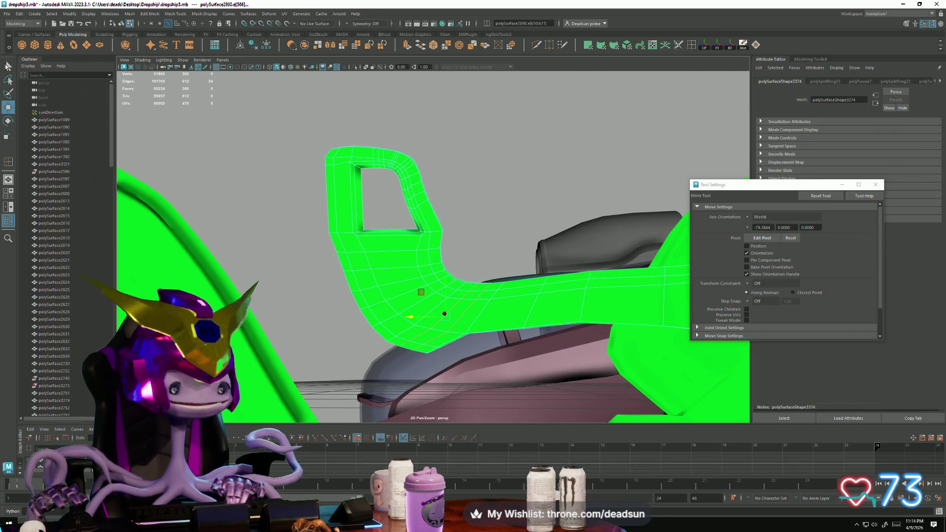
- Return the frame to object mode and select the green seat mesh
key("q")
right_click_drag(389, 222, 479, 186)
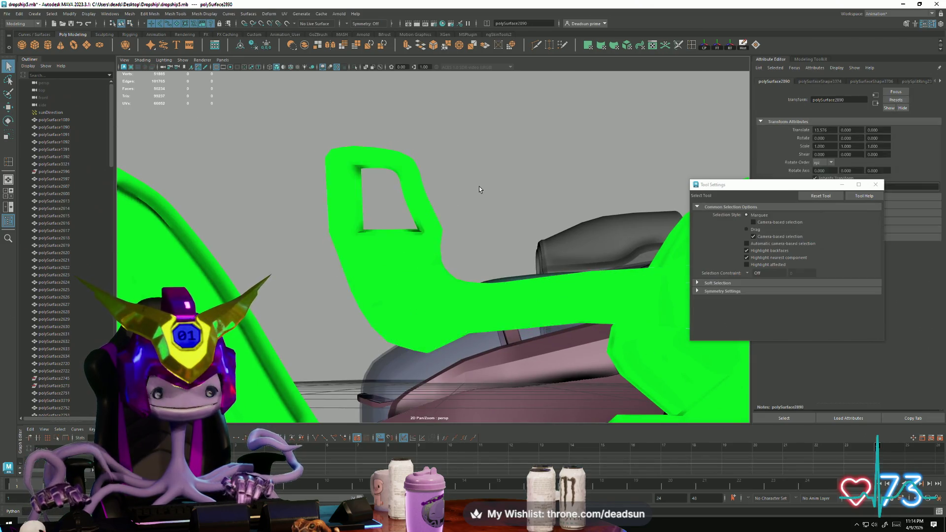
left_click(479, 186)
mouse_move(479, 186)
left_mouse_down("alt")
mouse_move(444, 237)
mouse_move(456, 251)
mouse_move(398, 265)
mouse_move(479, 337)
mouse_move(409, 316)
mouse_move(512, 340)
mouse_move(448, 256)
mouse_move(535, 363)
mouse_move(488, 315)
mouse_move(364, 287)
mouse_move(388, 280)
mouse_move(436, 291)
mouse_move(535, 261)
mouse_move(525, 281)
mouse_move(457, 282)
left_mouse_up("alt")
left_click(405, 271)
scroll(523, 291, "up", 5)
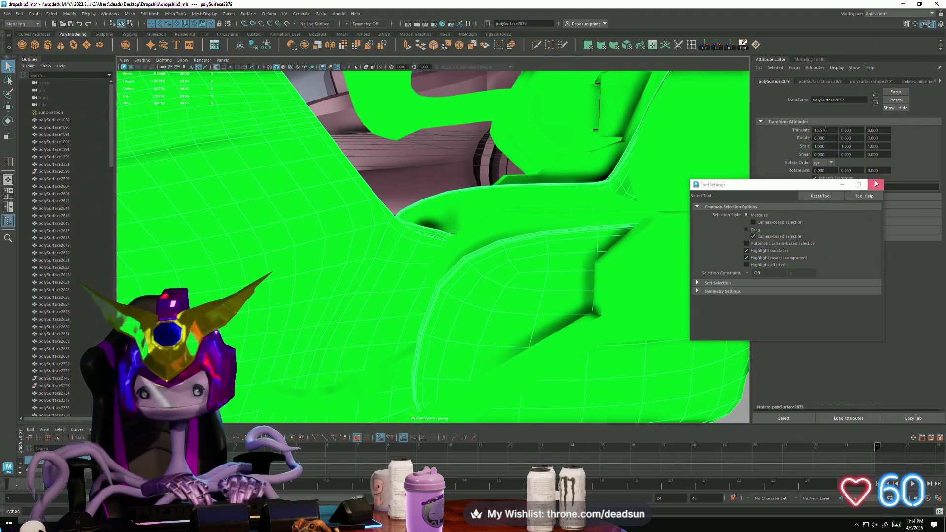
left_click(876, 184)
mouse_move(497, 202)
left_mouse_down("alt")
mouse_move(560, 262)
mouse_move(625, 129)
left_mouse_up("alt")
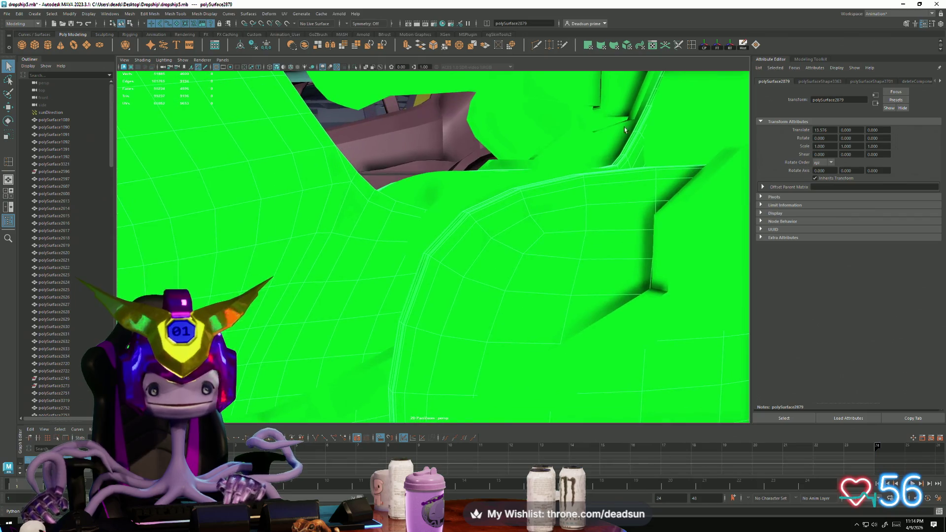
- Add edge loops along the seat's curved rim, then switch back to Object Mode
double_click(692, 45)
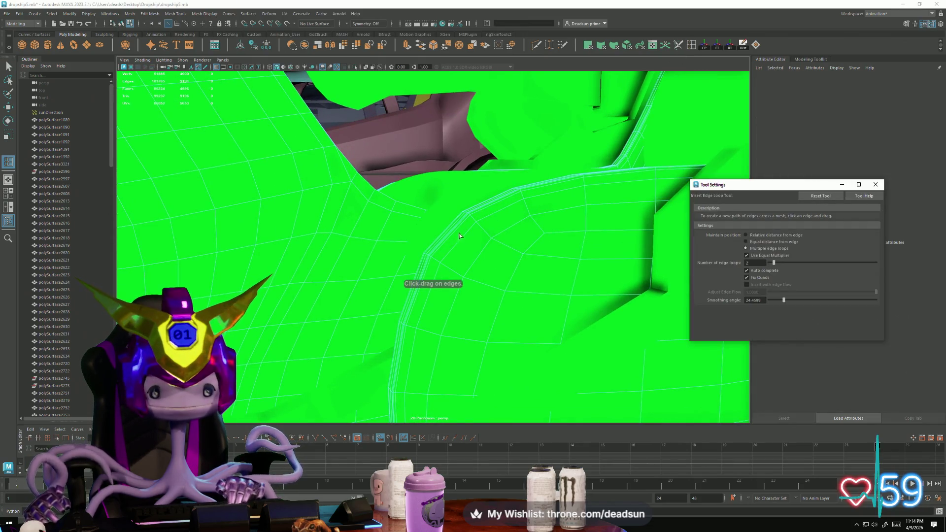
mouse_move(455, 233)
left_mouse_down()
mouse_move(504, 295)
mouse_move(428, 292)
mouse_move(446, 281)
mouse_move(417, 302)
left_mouse_up()
key("ctrl+z")
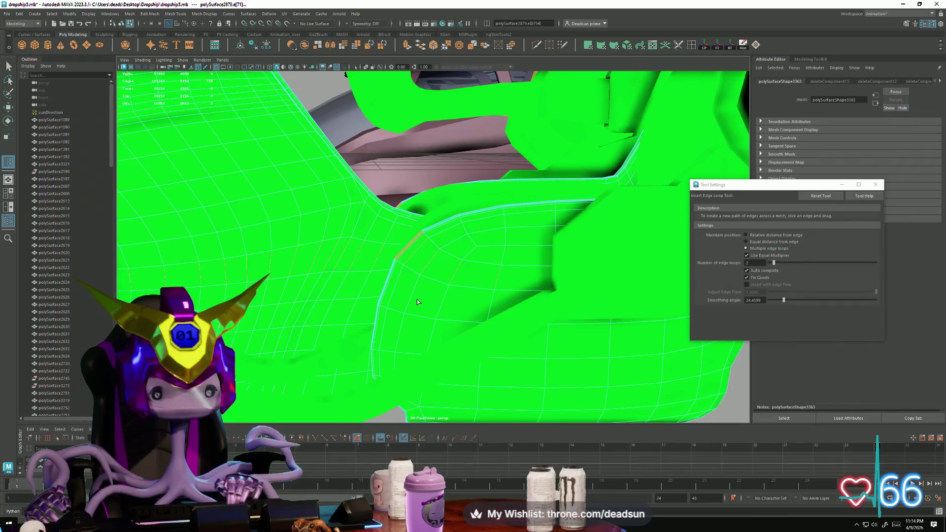
left_click(447, 221)
mouse_move(448, 221)
left_mouse_down("alt")
mouse_move(469, 298)
mouse_move(433, 258)
mouse_move(462, 267)
mouse_move(409, 276)
mouse_move(404, 308)
mouse_move(227, 219)
left_mouse_up("alt")
left_click(8, 66)
mouse_move(296, 221)
left_mouse_down("alt")
mouse_move(338, 270)
mouse_move(441, 249)
left_mouse_up("alt")
right_click(441, 249)
right_click_drag(456, 250, 457, 249)
mouse_move(456, 249)
left_mouse_down("alt")
mouse_move(518, 258)
mouse_move(385, 265)
mouse_move(396, 294)
mouse_move(451, 259)
mouse_move(588, 259)
mouse_move(555, 270)
mouse_move(525, 256)
mouse_move(498, 259)
left_mouse_up("alt")
- Select the small strip part polySurface2881 and insert an edge loop along it
scroll(424, 306, "up", 6)
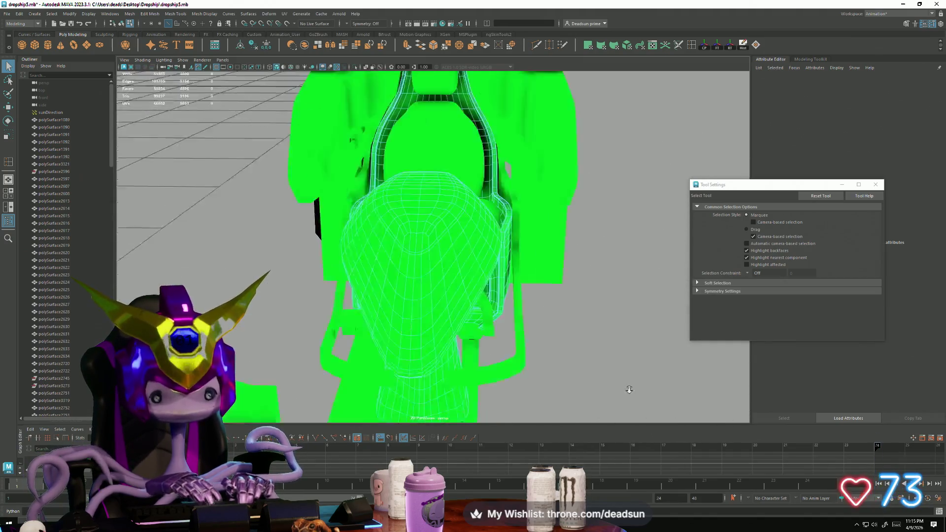
left_click(371, 334)
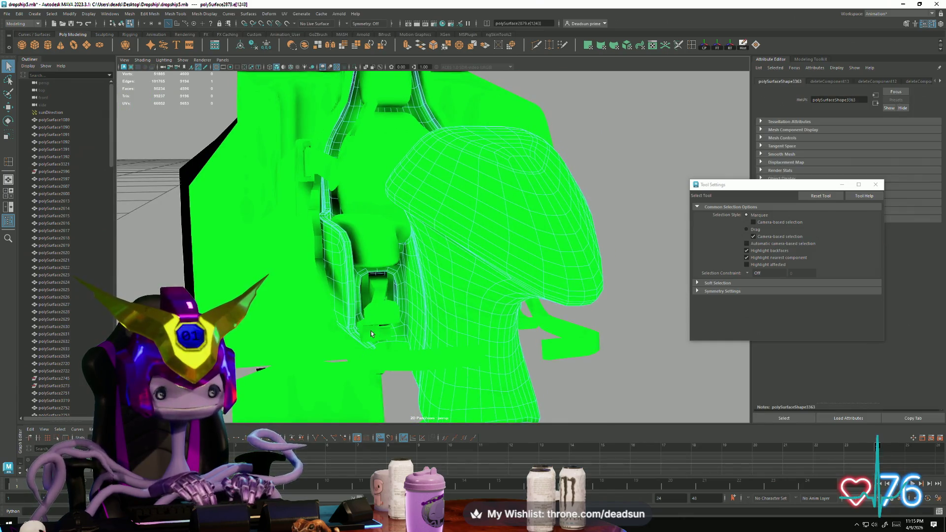
left_click(382, 320)
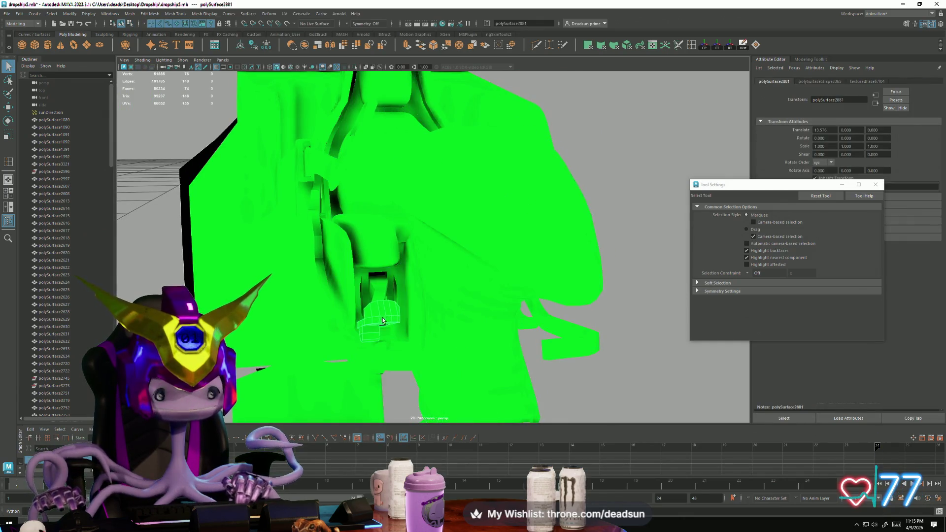
mouse_move(373, 373)
left_mouse_down("alt")
mouse_move(383, 354)
mouse_move(483, 380)
mouse_move(524, 376)
mouse_move(532, 364)
mouse_move(527, 380)
mouse_move(489, 369)
mouse_move(498, 369)
mouse_move(488, 355)
mouse_move(433, 327)
mouse_move(359, 317)
mouse_move(333, 328)
mouse_move(342, 302)
mouse_move(434, 332)
mouse_move(384, 331)
mouse_move(385, 320)
mouse_move(374, 334)
mouse_move(338, 334)
mouse_move(403, 330)
left_mouse_up("alt")
left_click_drag(393, 326, 414, 315, "alt")
left_click(692, 45)
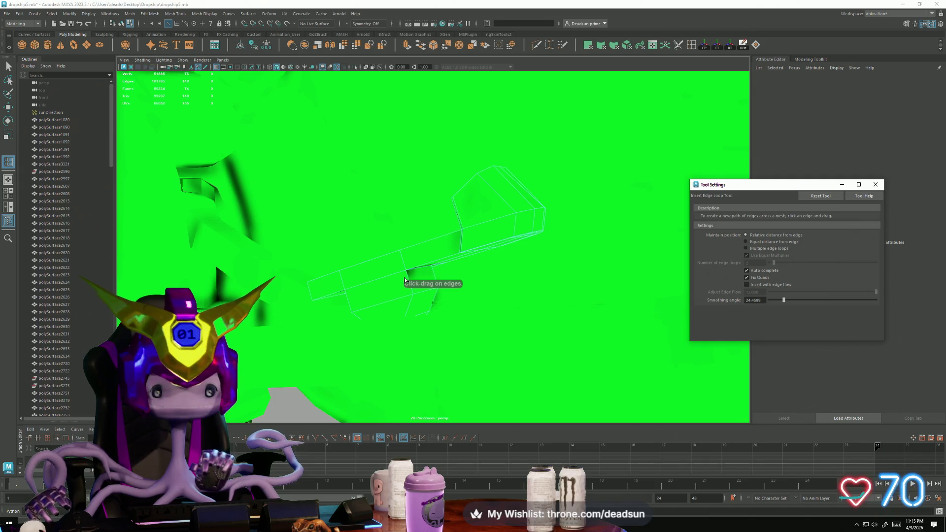
mouse_move(405, 280)
left_mouse_down()
mouse_move(387, 276)
mouse_move(454, 297)
mouse_move(524, 254)
mouse_move(536, 271)
mouse_move(554, 266)
mouse_move(434, 275)
left_mouse_up()
left_click(507, 248)
left_click(8, 66)
- In vertex mode, box-select the strip's top-end vertices and move them
left_click_drag(375, 244, 450, 243, "alt")
right_click_drag(450, 243, 427, 234)
left_click_drag(427, 233, 458, 209, "alt")
left_click(461, 209)
key("f")
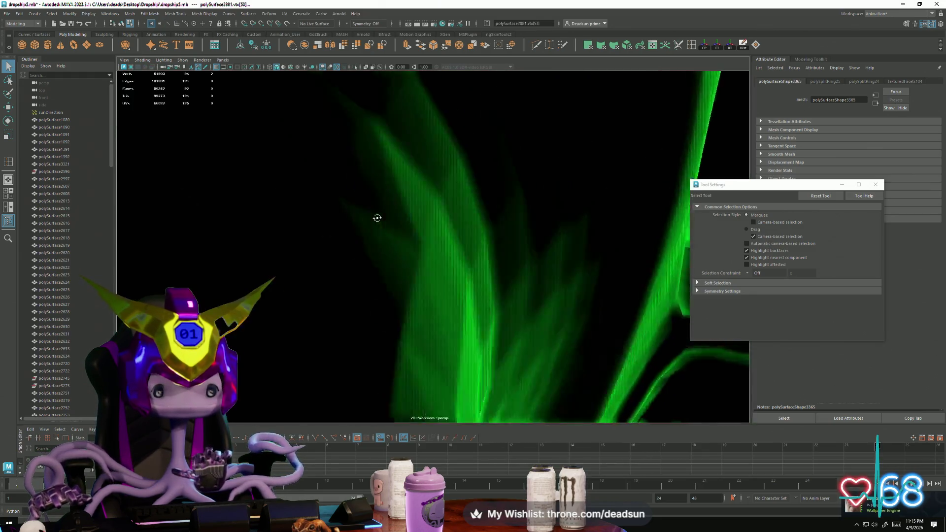
right_click_drag(376, 218, 524, 286, "alt")
mouse_move(523, 286)
left_mouse_down("alt")
mouse_move(482, 268)
mouse_move(382, 171)
mouse_move(406, 184)
left_mouse_up("alt")
right_click_drag(406, 184, 325, 173, "alt")
left_click_drag(326, 172, 463, 208, "alt")
key("w")
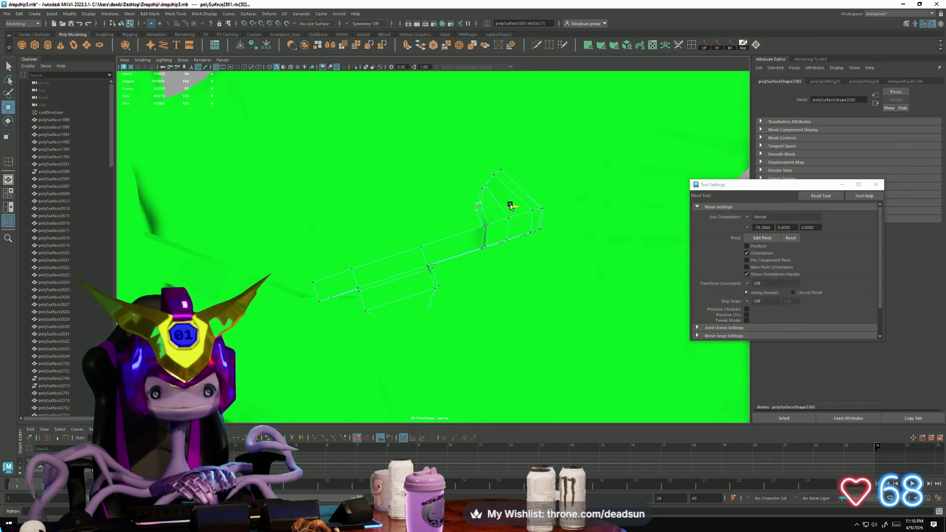
- Scale and reposition the top-end vertices into a rounded cap
right_click_drag(511, 205, 550, 268, "alt")
key("r")
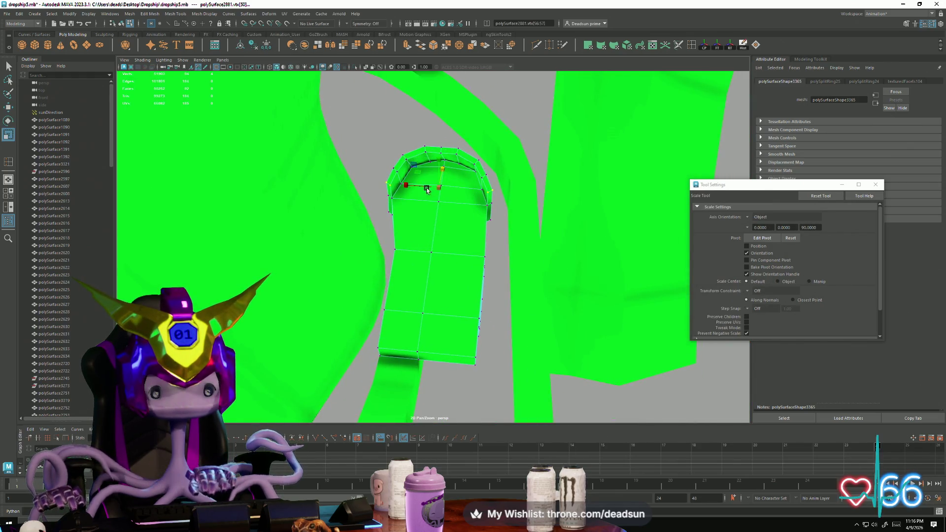
mouse_move(411, 186)
right_mouse_down("alt")
mouse_move(384, 220)
mouse_move(393, 264)
mouse_move(446, 307)
right_mouse_up("alt")
middle_click_drag(446, 307, 442, 284, "alt")
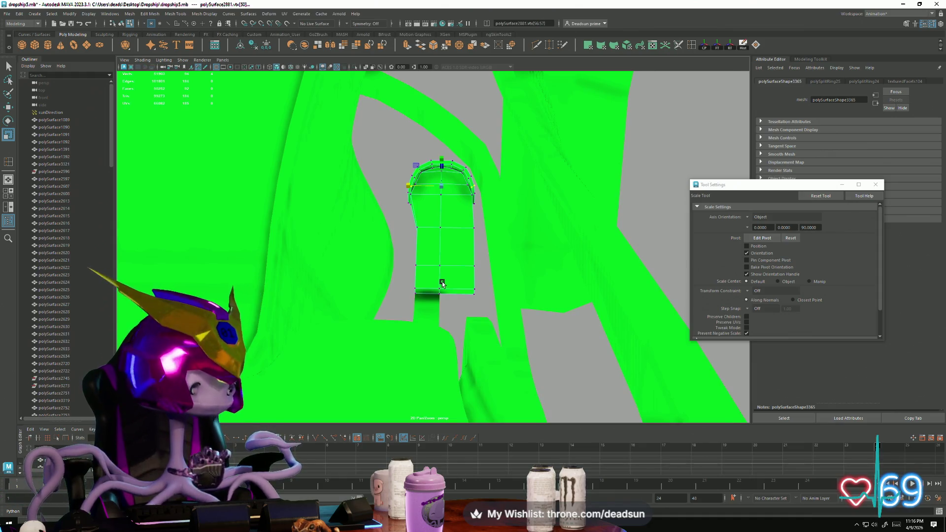
mouse_move(440, 280)
left_mouse_down("alt")
mouse_move(458, 252)
mouse_move(481, 240)
mouse_move(498, 247)
mouse_move(424, 336)
mouse_move(407, 342)
mouse_move(526, 338)
mouse_move(486, 350)
mouse_move(493, 320)
left_mouse_up("alt")
mouse_move(507, 355)
left_mouse_down("alt")
mouse_move(433, 338)
mouse_move(494, 339)
left_mouse_up("alt")
key("f")
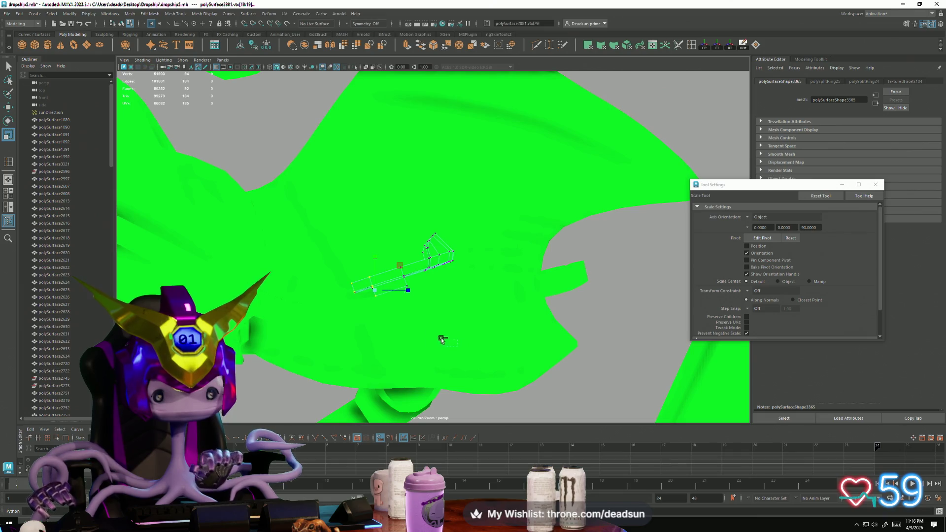
mouse_move(365, 316)
left_mouse_down("alt")
mouse_move(419, 340)
mouse_move(441, 369)
left_mouse_up("alt")
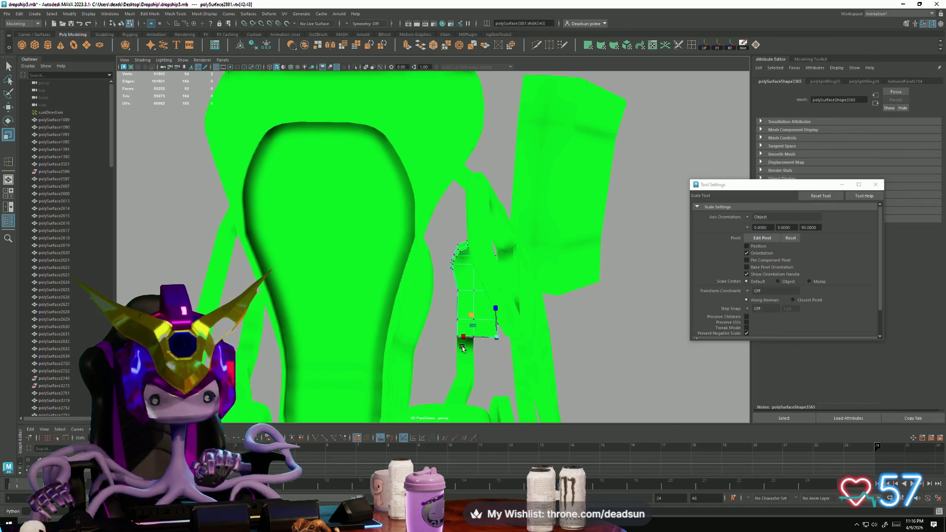
mouse_move(463, 348)
left_mouse_down("alt")
mouse_move(450, 339)
mouse_move(519, 384)
mouse_move(483, 321)
mouse_move(471, 320)
mouse_move(475, 360)
mouse_move(450, 419)
mouse_move(483, 271)
mouse_move(393, 334)
left_mouse_up("alt")
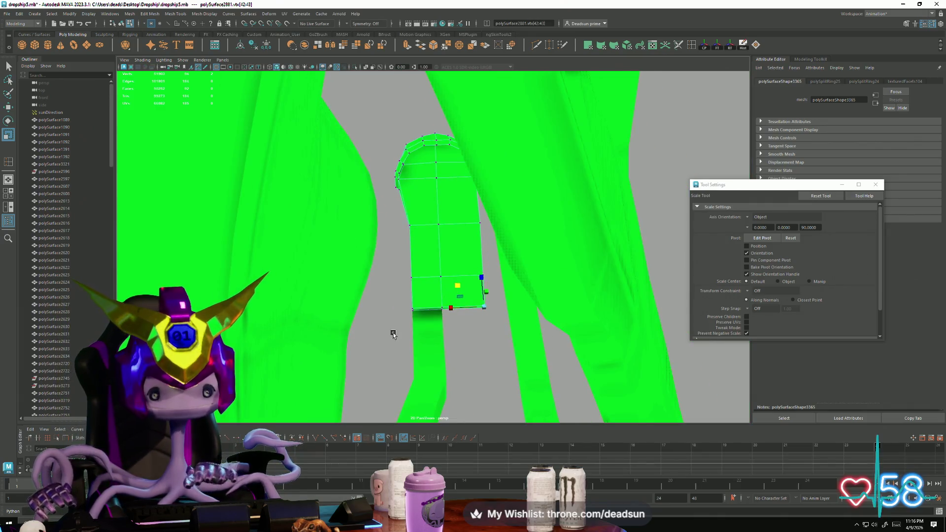
key("w")
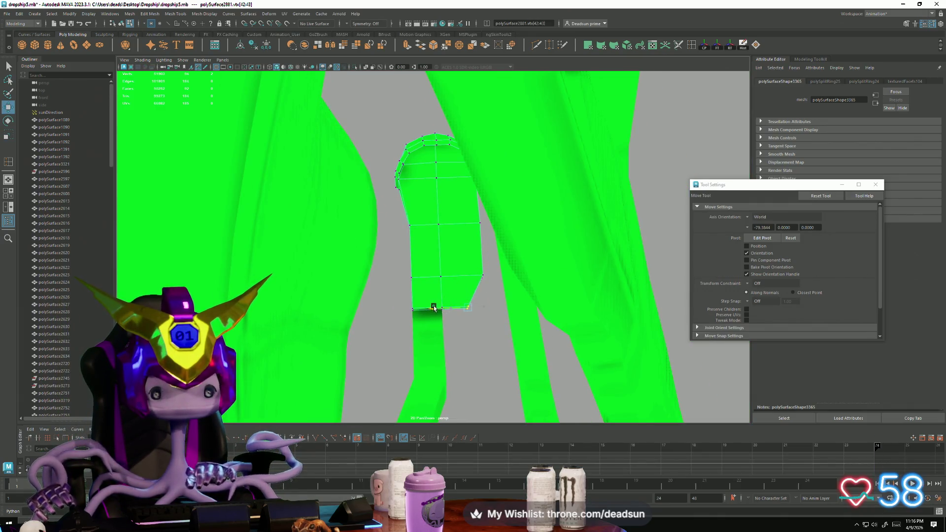
mouse_move(451, 325)
left_mouse_down("alt")
mouse_move(445, 348)
mouse_move(403, 341)
mouse_move(627, 376)
mouse_move(408, 323)
mouse_move(400, 241)
mouse_move(356, 264)
mouse_move(375, 315)
mouse_move(400, 340)
left_mouse_up("alt")
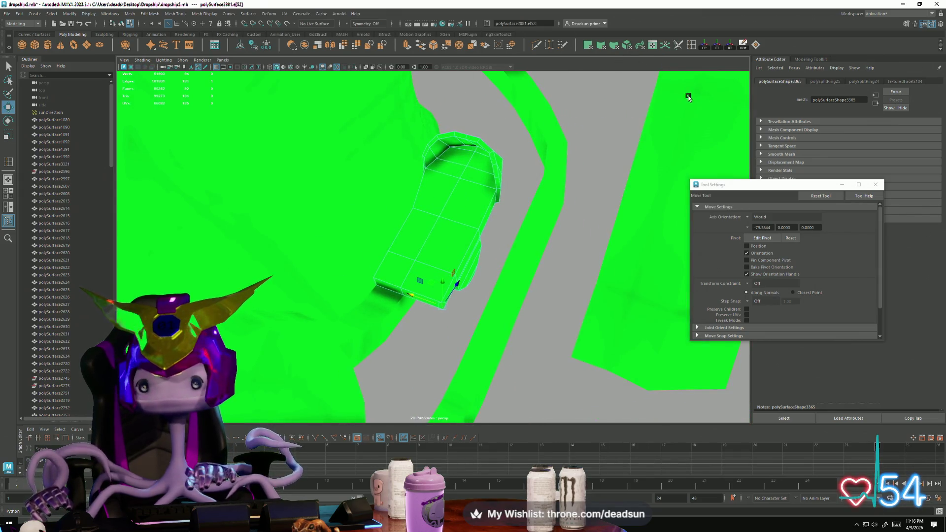
- Bevel the strip's rounded top from Edit Mesh > Bevel options
left_click(131, 15)
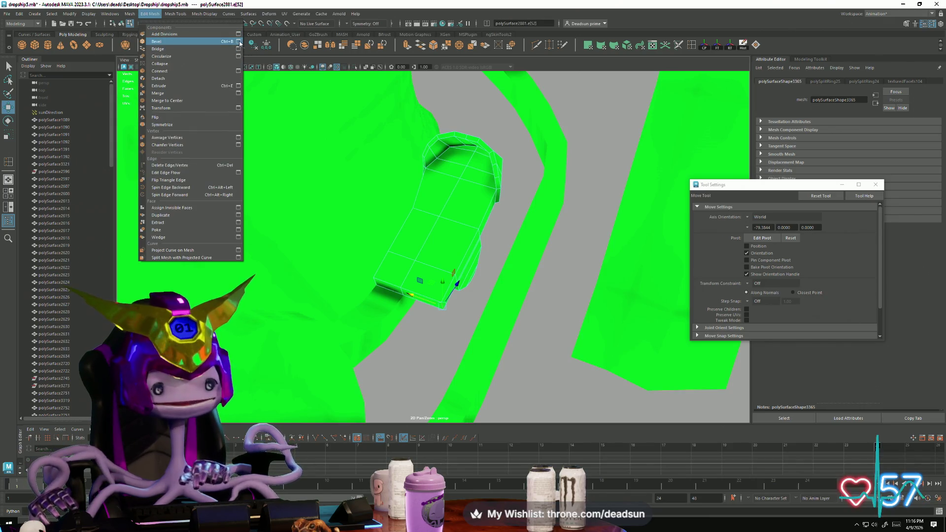
left_click(242, 42)
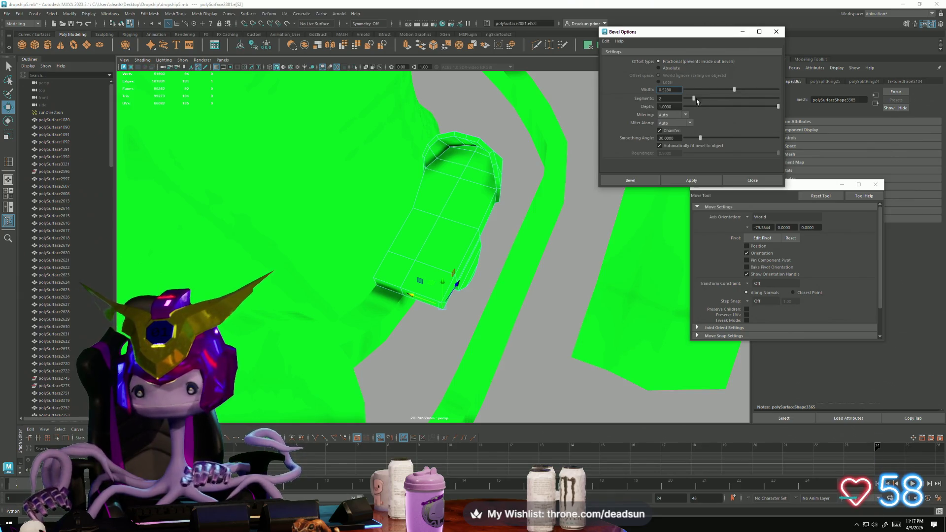
left_click(699, 181)
mouse_move(532, 249)
left_mouse_down("alt")
mouse_move(383, 266)
mouse_move(343, 194)
mouse_move(401, 272)
left_mouse_up("alt")
right_click_drag(401, 273, 450, 304, "alt")
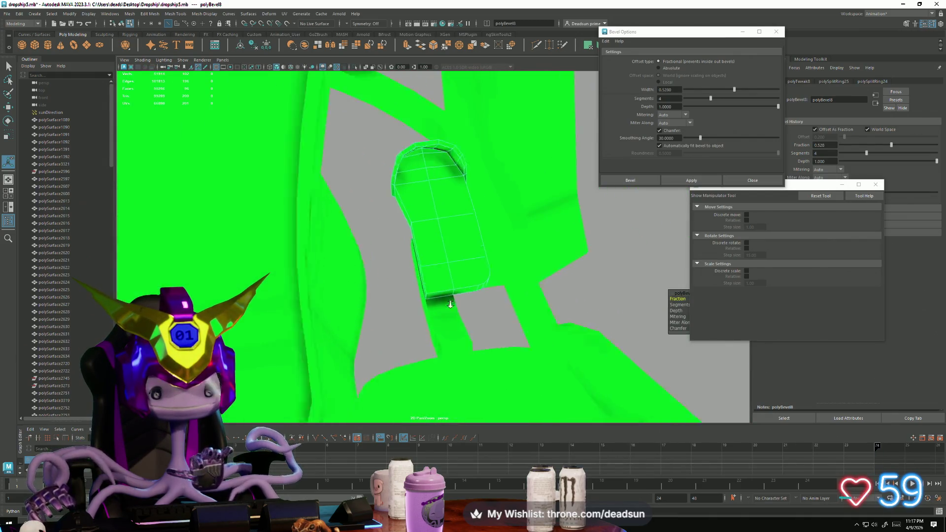
mouse_move(450, 304)
left_mouse_down("alt")
mouse_move(382, 338)
mouse_move(394, 333)
left_mouse_up("alt")
- Bevel a further edge with Ctrl+B and close the bevel settings
left_click(446, 321)
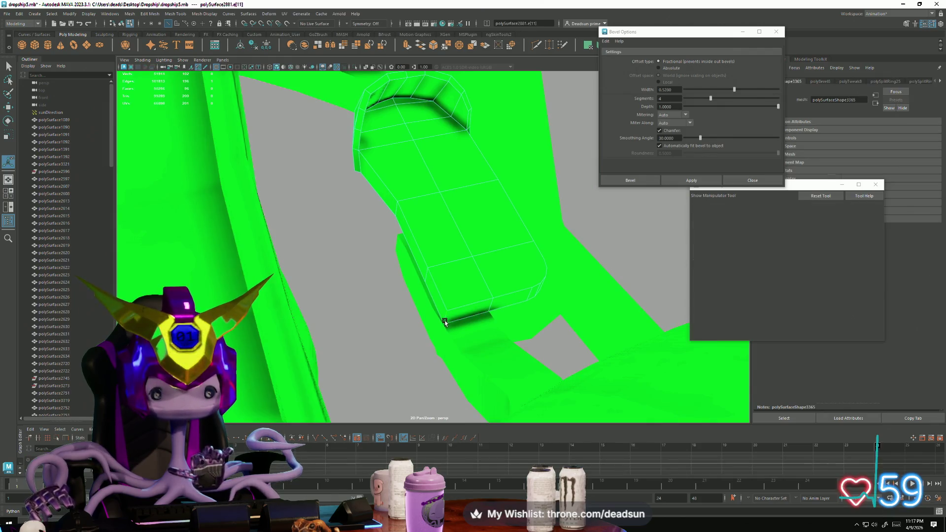
key("ctrl+b")
mouse_move(539, 274)
left_mouse_down("alt")
mouse_move(447, 283)
mouse_move(468, 288)
mouse_move(450, 276)
mouse_move(338, 327)
mouse_move(412, 302)
mouse_move(411, 320)
left_mouse_up("alt")
mouse_move(411, 319)
right_mouse_down("alt")
mouse_move(433, 334)
mouse_move(577, 278)
right_mouse_up("alt")
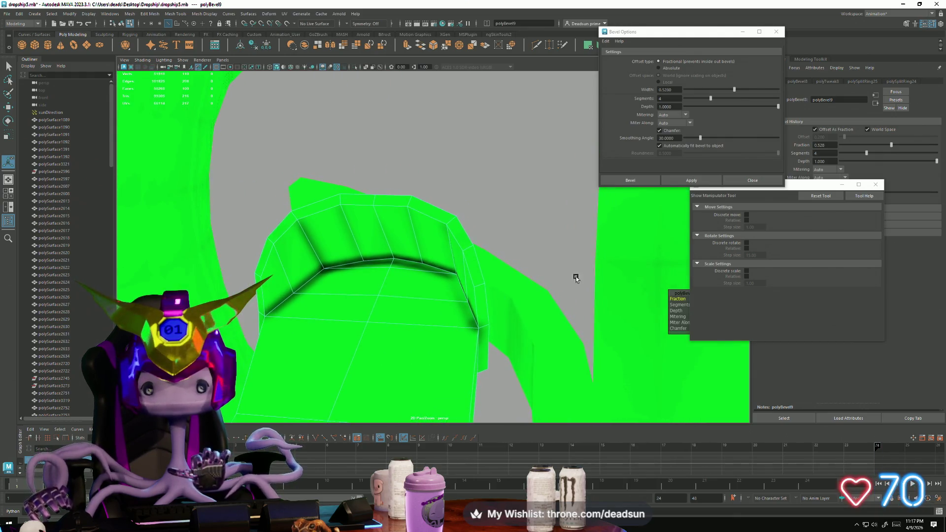
left_click(875, 185)
left_click(777, 31)
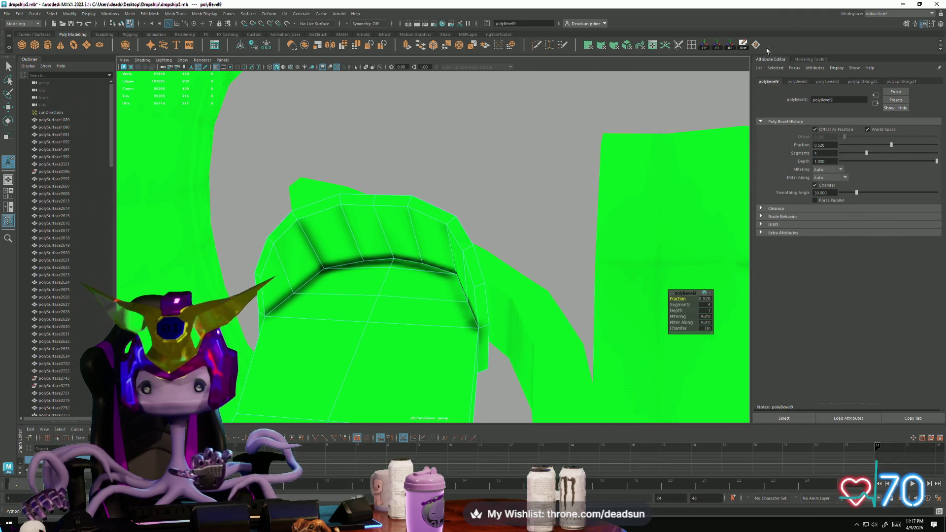
mouse_move(511, 256)
left_mouse_down("alt")
mouse_move(522, 232)
mouse_move(391, 218)
left_mouse_up("alt")
- Select a short rim edge and apply another bevel from the reopened Bevel options
key("q")
left_click(369, 212)
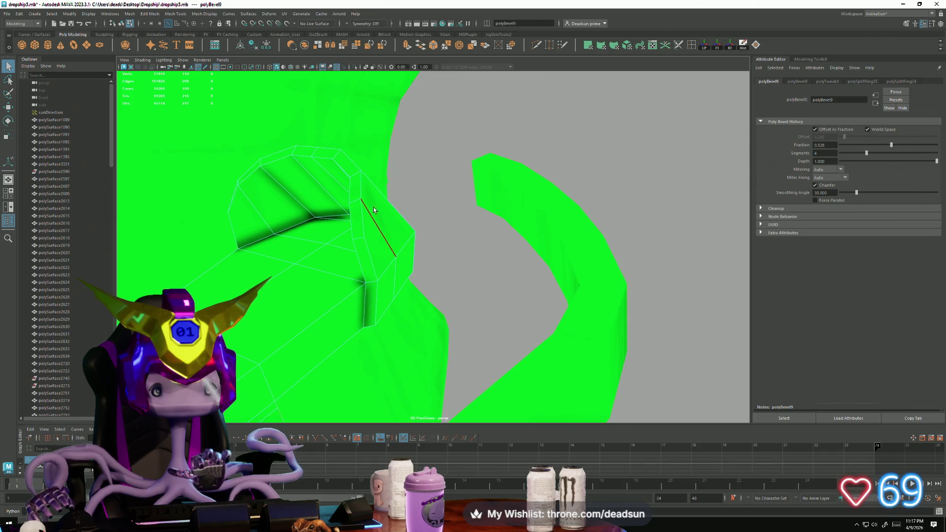
left_click(356, 243)
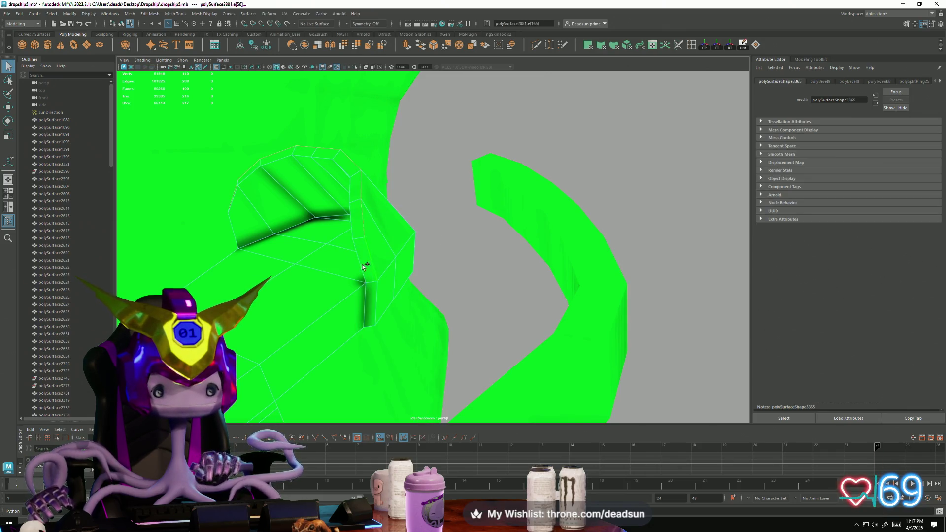
left_click_drag(230, 223, 296, 253, "alt")
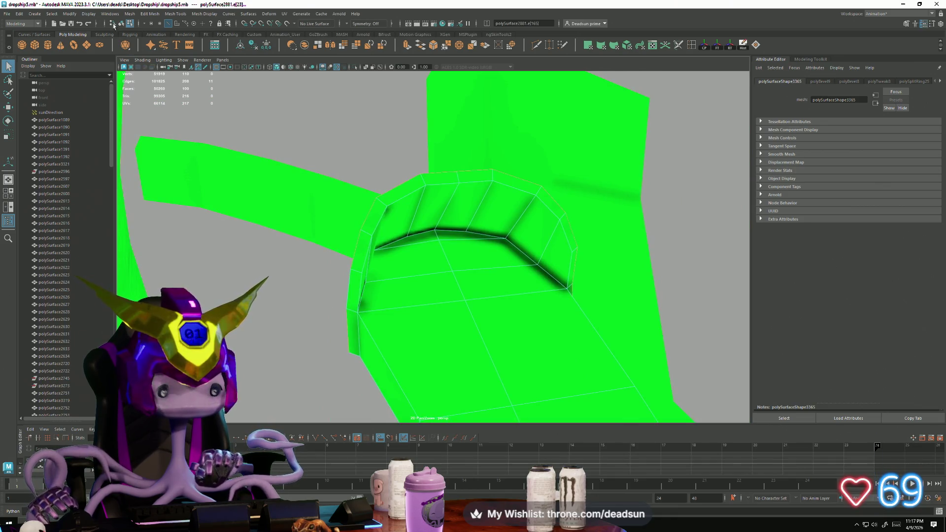
left_click_drag(208, 146, 294, 229, "alt")
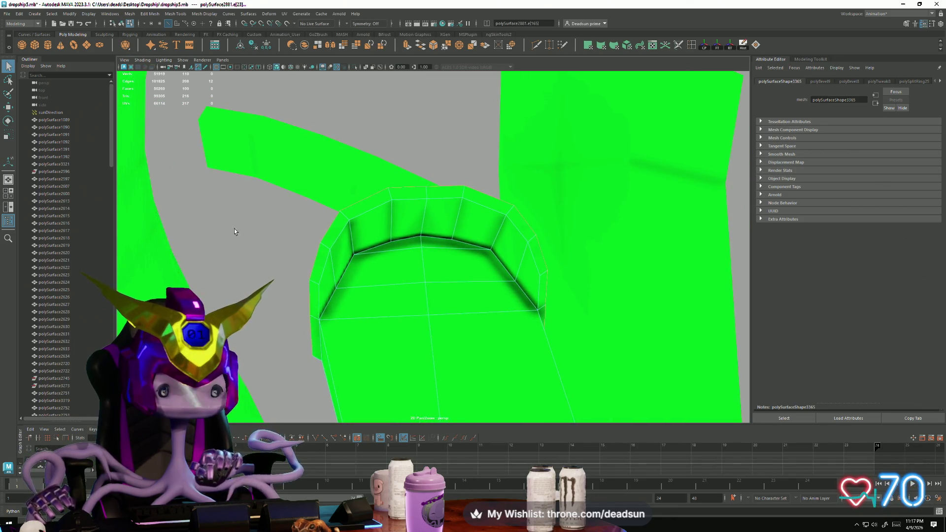
left_click(131, 14)
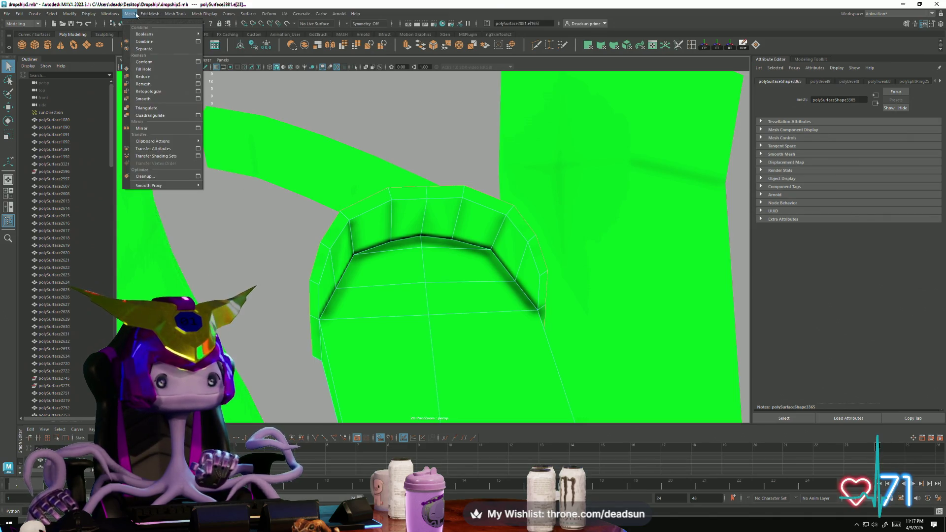
left_click(150, 14)
left_click(233, 43)
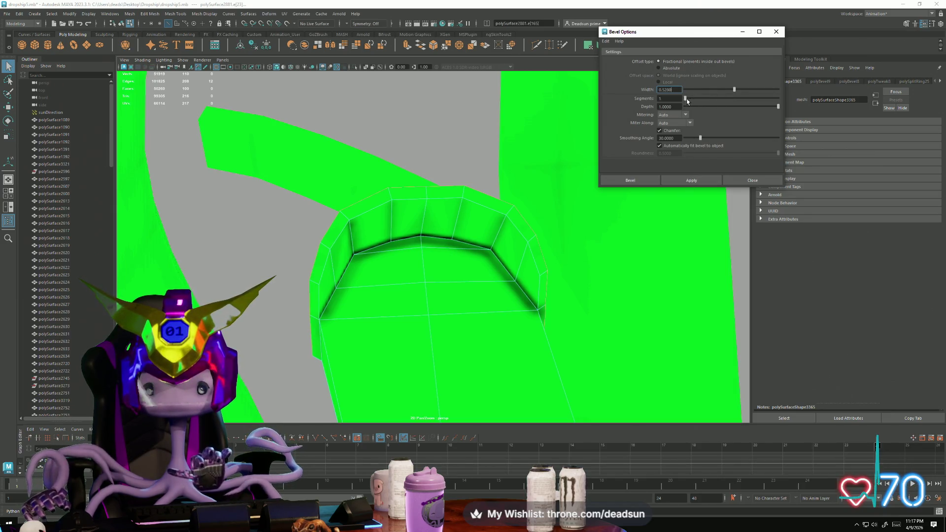
left_click(687, 180)
mouse_move(458, 234)
left_mouse_down("alt")
mouse_move(428, 245)
mouse_move(372, 242)
mouse_move(401, 220)
mouse_move(405, 196)
mouse_move(431, 163)
mouse_move(374, 205)
mouse_move(332, 209)
mouse_move(344, 247)
mouse_move(437, 247)
mouse_move(366, 239)
left_mouse_up("alt")
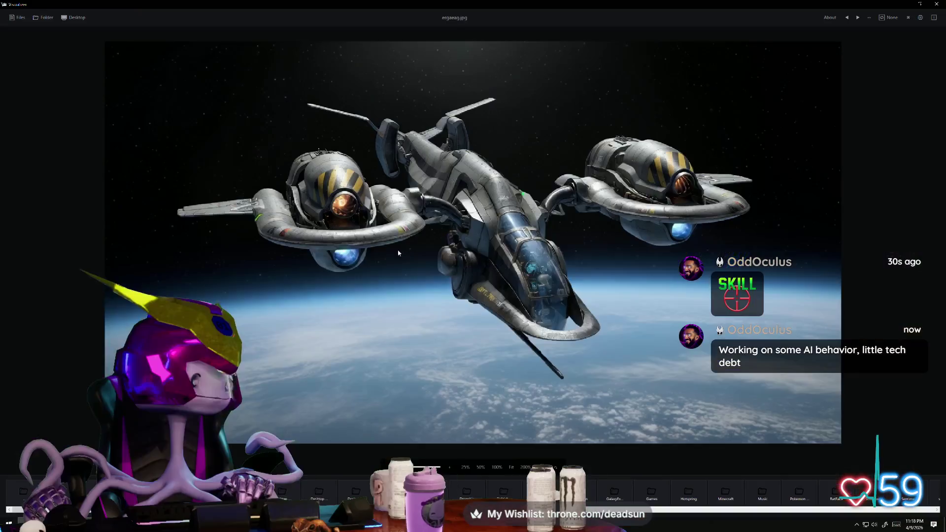
- Zoom around the dropship reference image, compare it with the Maya model, and return to Maya
scroll(434, 230, "up", 1)
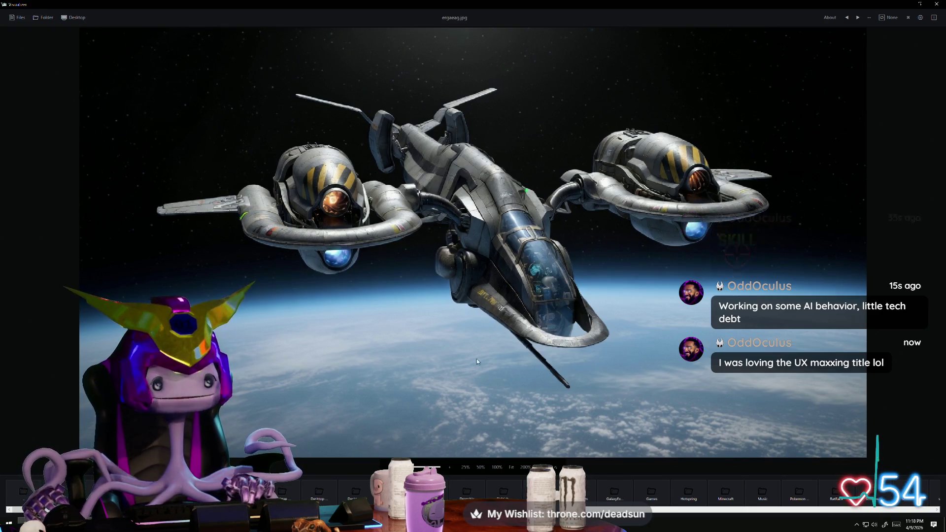
scroll(422, 313, "up", 3)
scroll(432, 331, "down", 3)
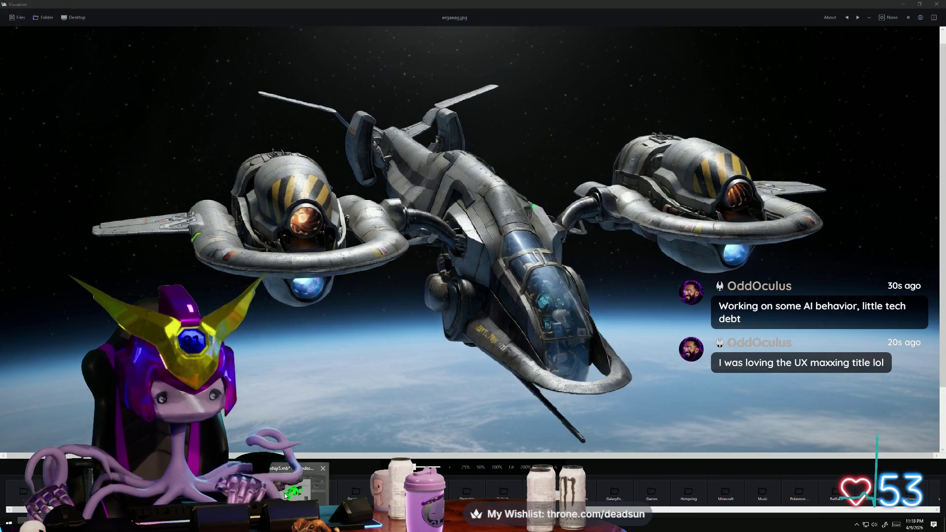
left_click(285, 496)
scroll(311, 281, "down", 3)
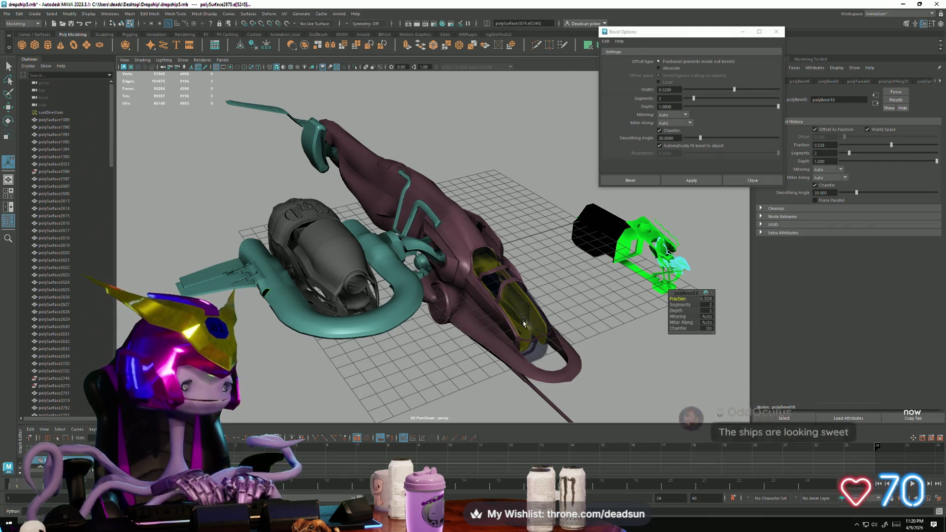
left_click_drag(405, 271, 385, 300, "alt")
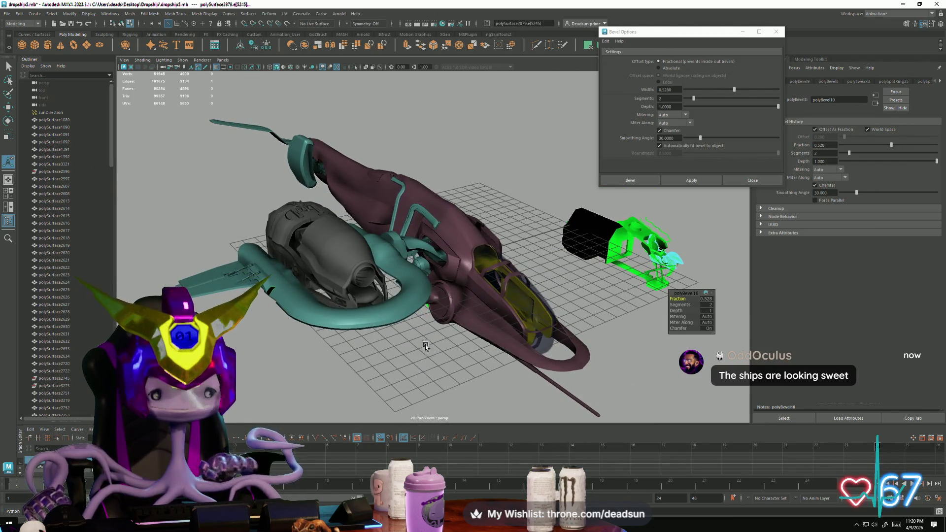
key("alt+Tab")
scroll(349, 349, "up", 3)
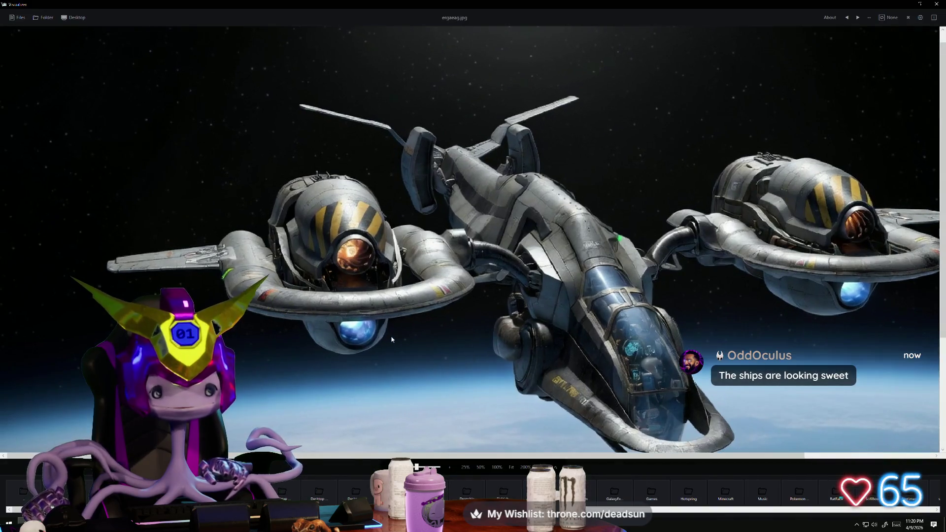
scroll(338, 367, "down", 3)
scroll(350, 342, "up", 3)
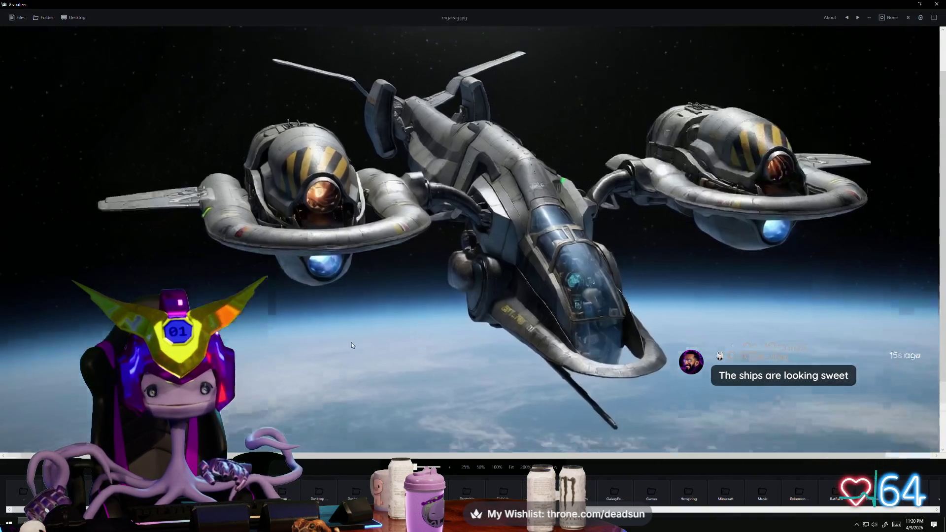
scroll(384, 368, "down", 1)
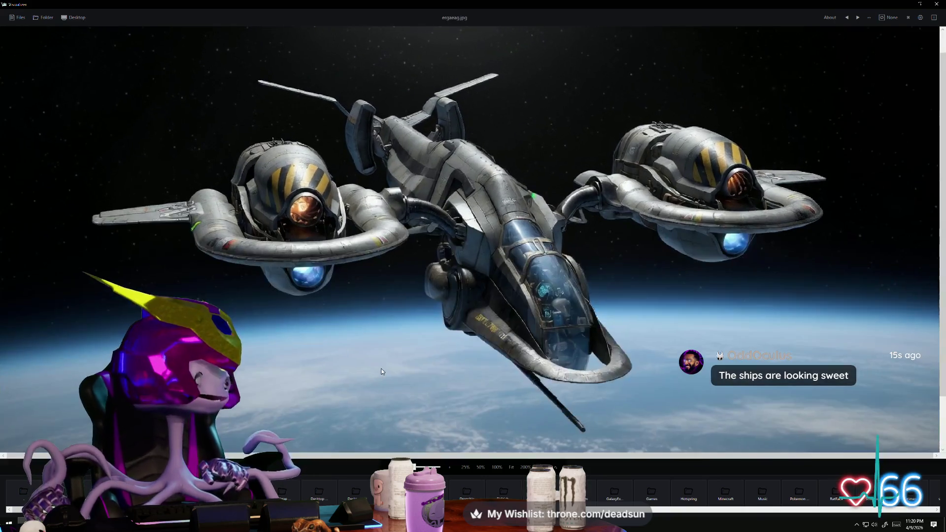
key("alt+Tab")
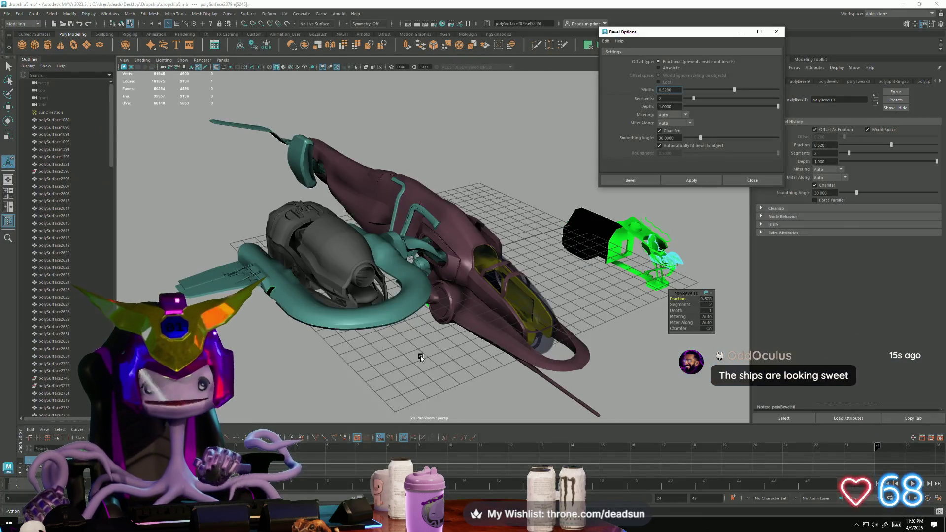
mouse_move(420, 357)
left_mouse_down("alt")
mouse_move(446, 318)
mouse_move(281, 269)
mouse_move(255, 293)
mouse_move(275, 338)
mouse_move(379, 192)
mouse_move(370, 260)
mouse_move(338, 268)
mouse_move(380, 383)
mouse_move(361, 364)
left_mouse_up("alt")
left_click(335, 273)
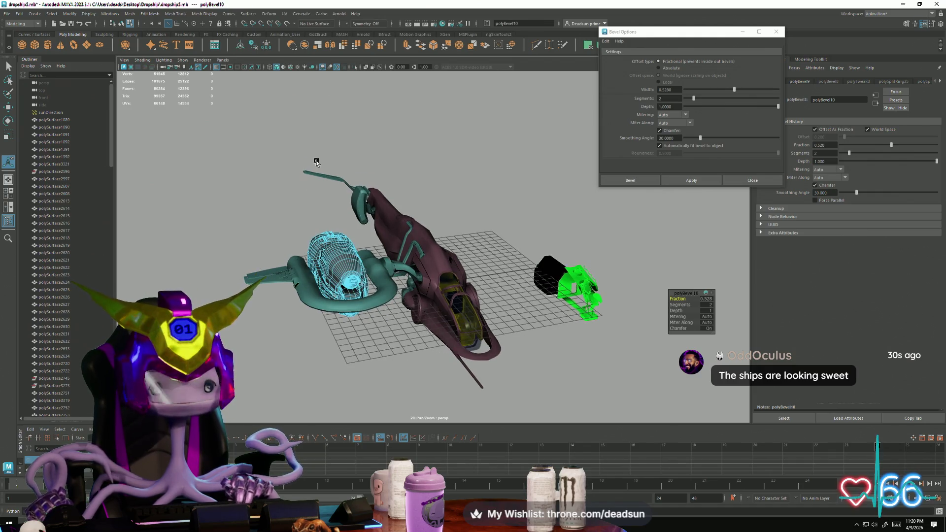
left_click(285, 13)
left_click(302, 22)
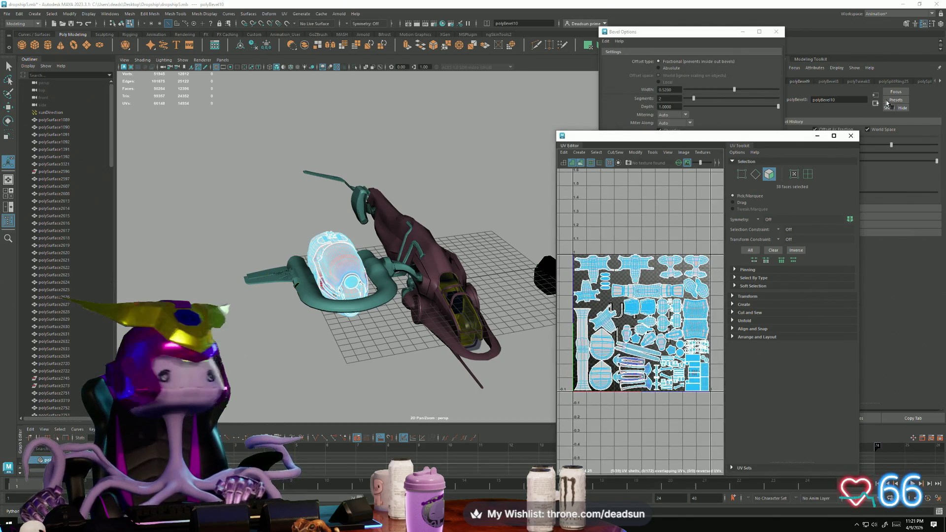
left_click(849, 142)
mouse_move(473, 296)
left_mouse_down("alt")
mouse_move(432, 291)
mouse_move(408, 334)
mouse_move(335, 275)
mouse_move(344, 335)
left_mouse_up("alt")
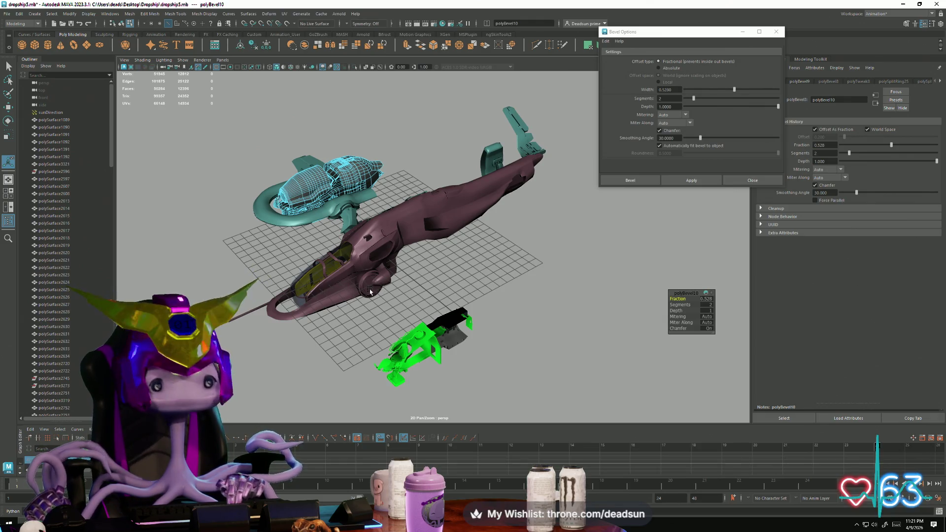
scroll(359, 241, "up", 10)
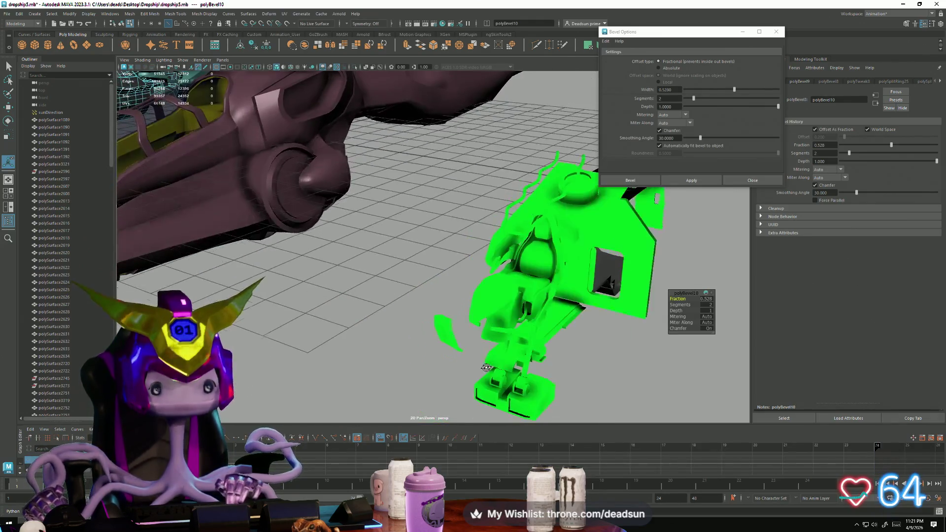
scroll(491, 355, "down", 5)
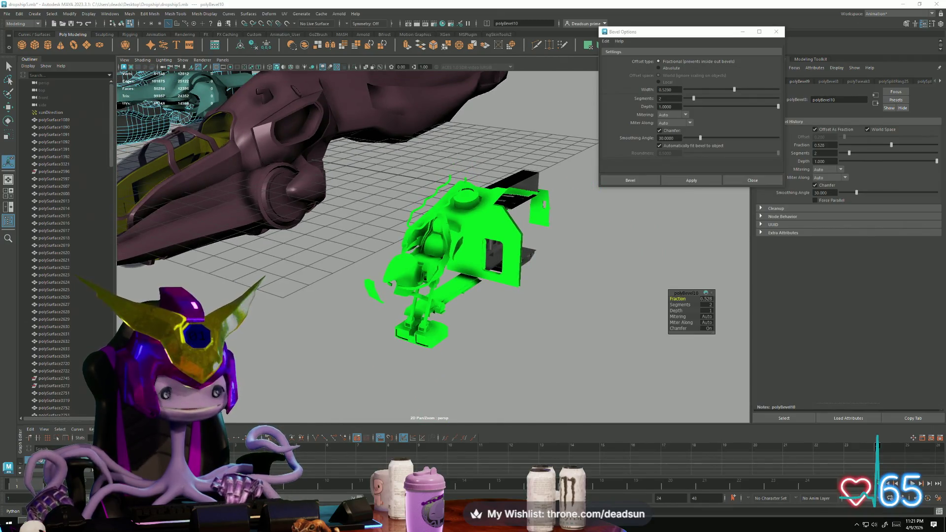
key("super")
- Search Start for 'ship10', dismiss it, then switch to AliumRetry and select the hoodie
type("shi")
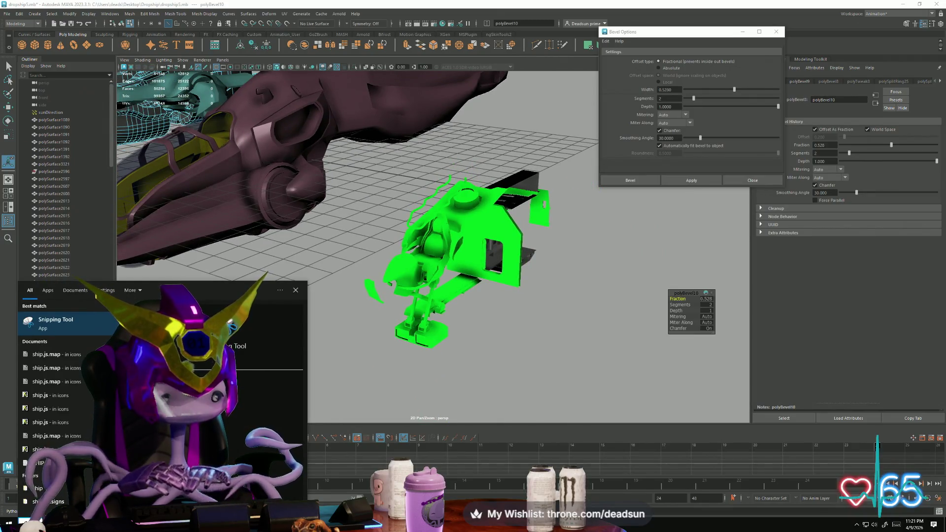
type("p10")
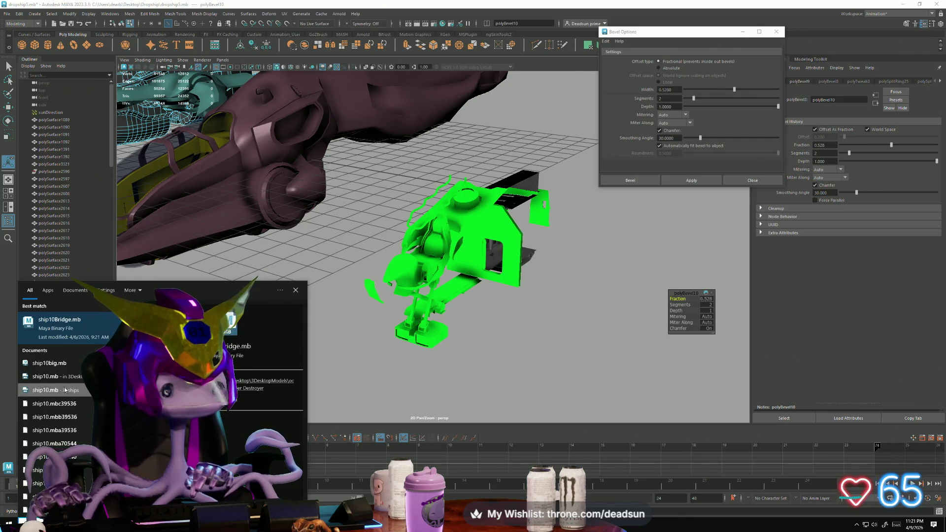
left_click(83, 332)
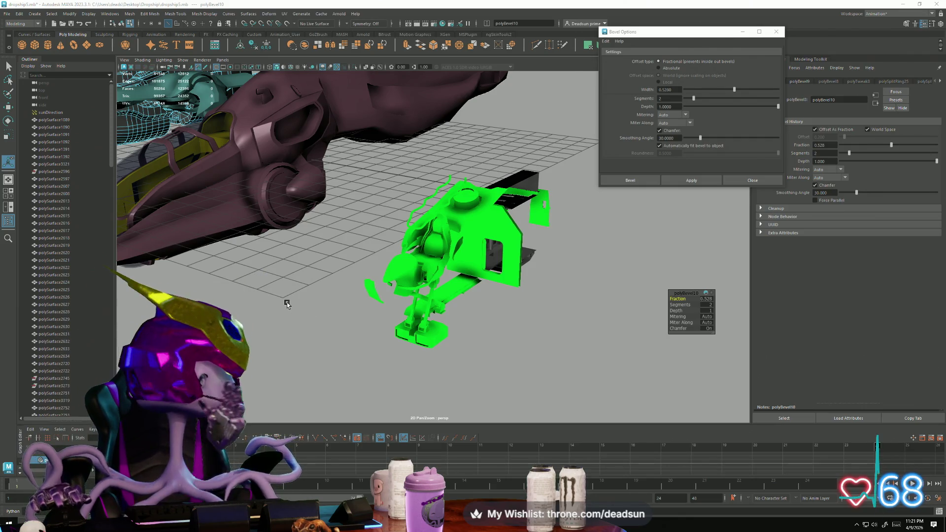
key("alt+Tab")
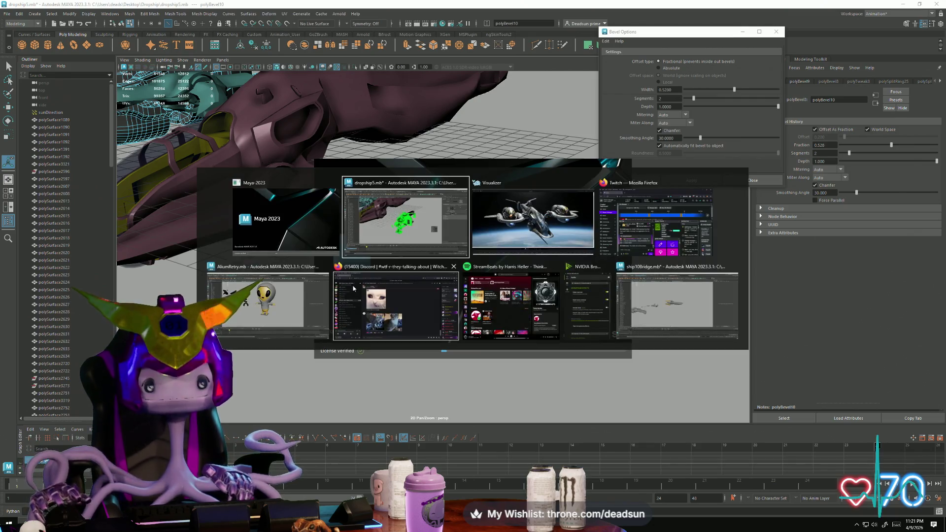
left_click(401, 283)
left_click_drag(401, 283, 429, 290, "alt")
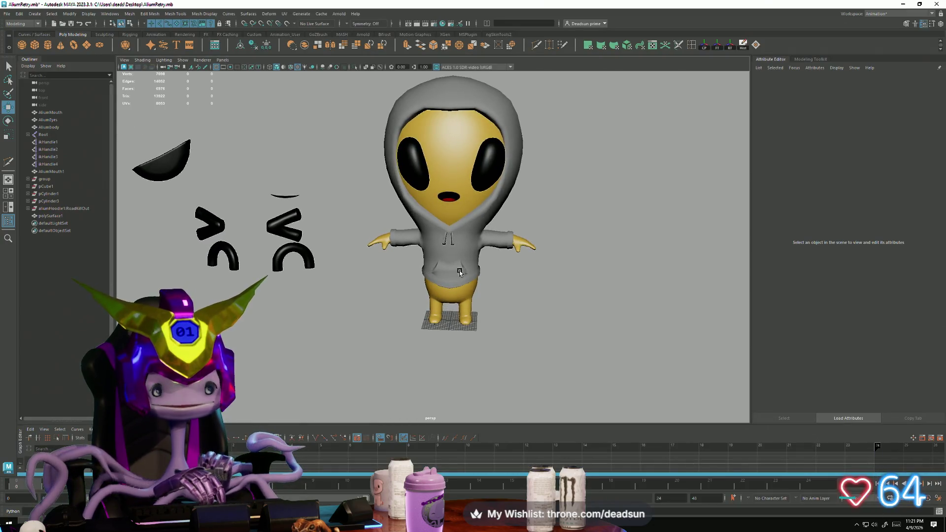
left_click(467, 299)
- Drag the hoodie off the alien, undo the move, and deselect it
left_click(468, 299, "ctrl")
scroll(502, 306, "down", 3)
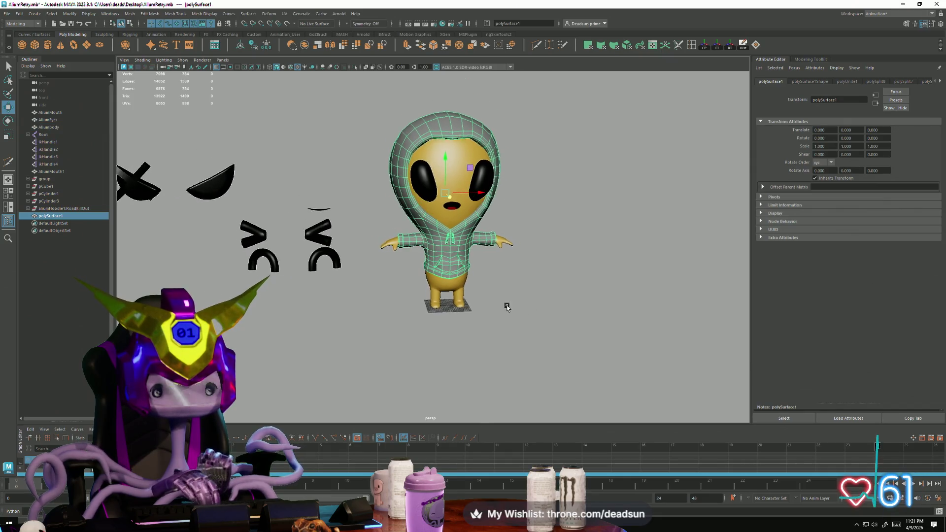
mouse_move(493, 194)
left_mouse_down()
mouse_move(739, 193)
mouse_move(539, 261)
mouse_move(589, 265)
mouse_move(489, 268)
mouse_move(541, 268)
mouse_move(741, 222)
left_mouse_up()
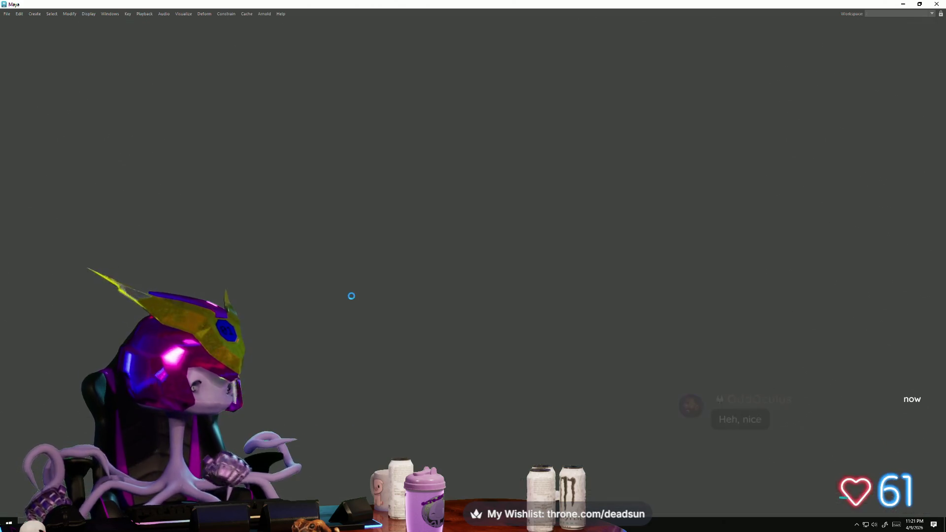
key("alt+Tab")
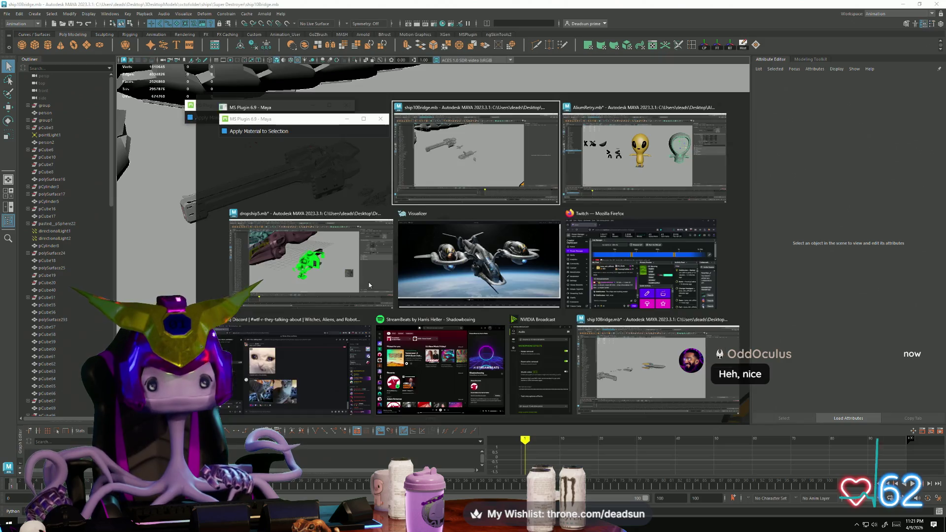
left_click(603, 161)
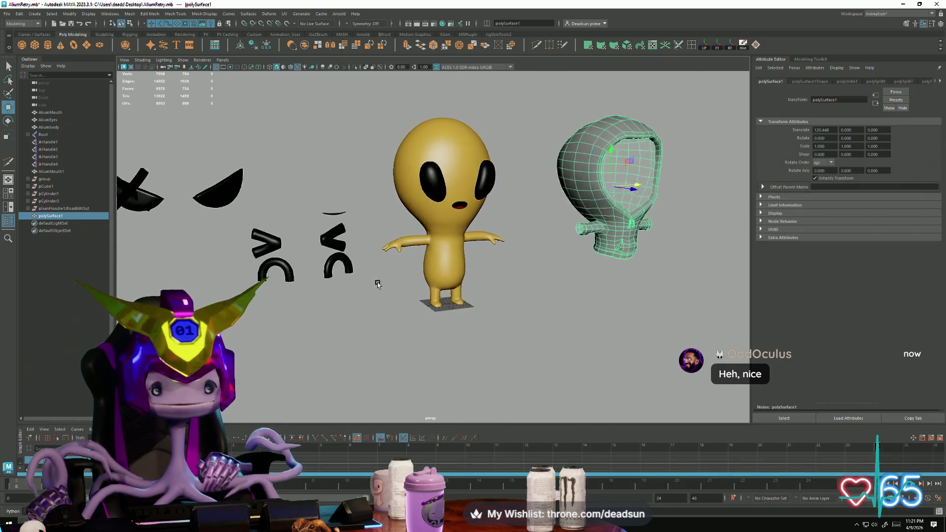
key("ctrl+z")
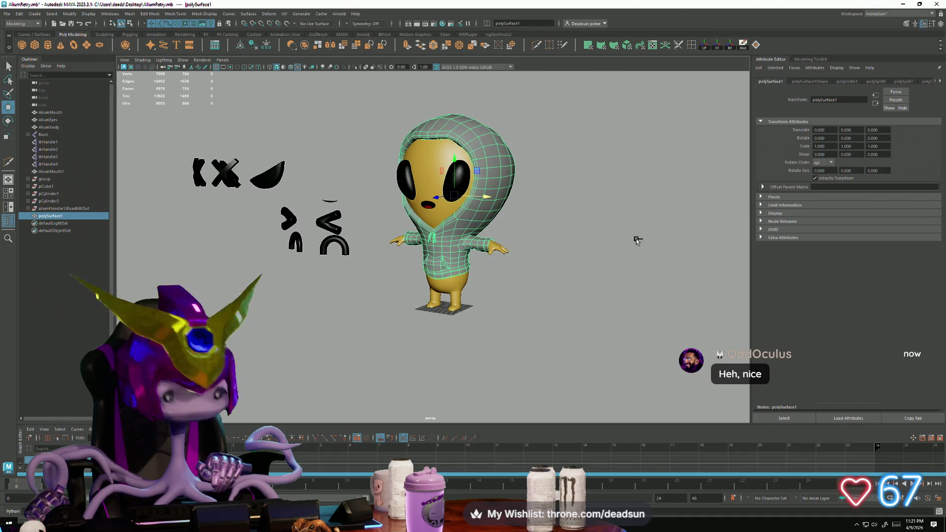
left_click(450, 354)
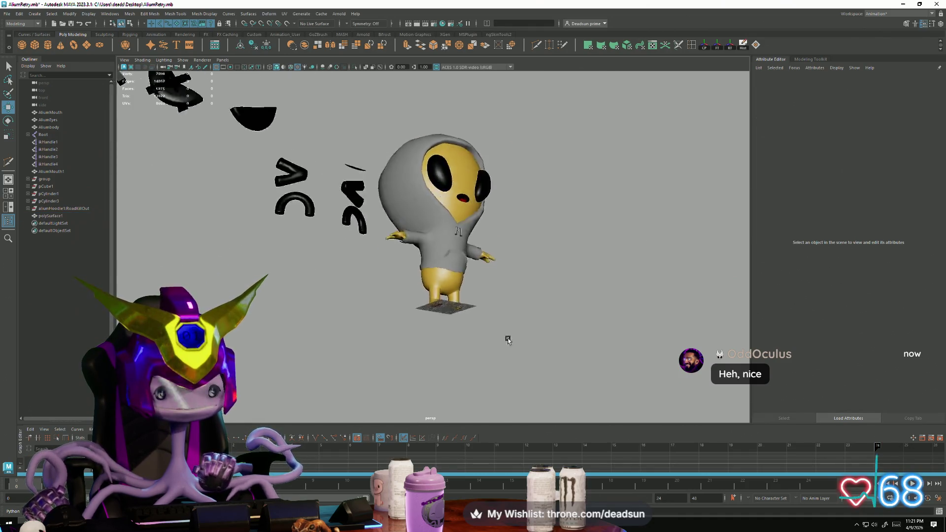
mouse_move(433, 354)
left_mouse_down("alt")
mouse_move(420, 348)
mouse_move(501, 348)
mouse_move(459, 355)
mouse_move(490, 347)
left_mouse_up("alt")
- Close the MS Plugin window and bring the ship10Bridge.mb scene to the front
key("alt+Tab")
left_click(553, 107)
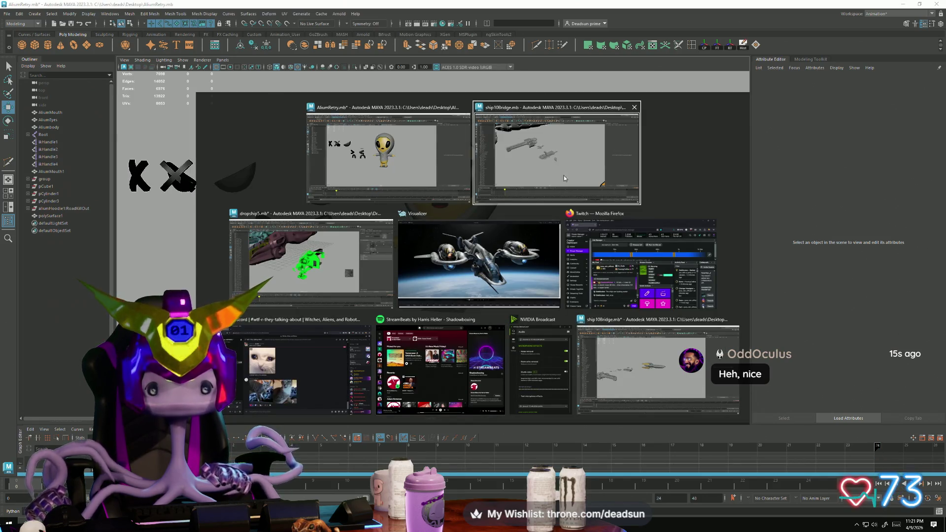
left_click(563, 176)
left_click_drag(317, 291, 379, 291, "alt")
- Orbit to a head-on view of the gun-ship and select its mesh
scroll(378, 293, "up", 10)
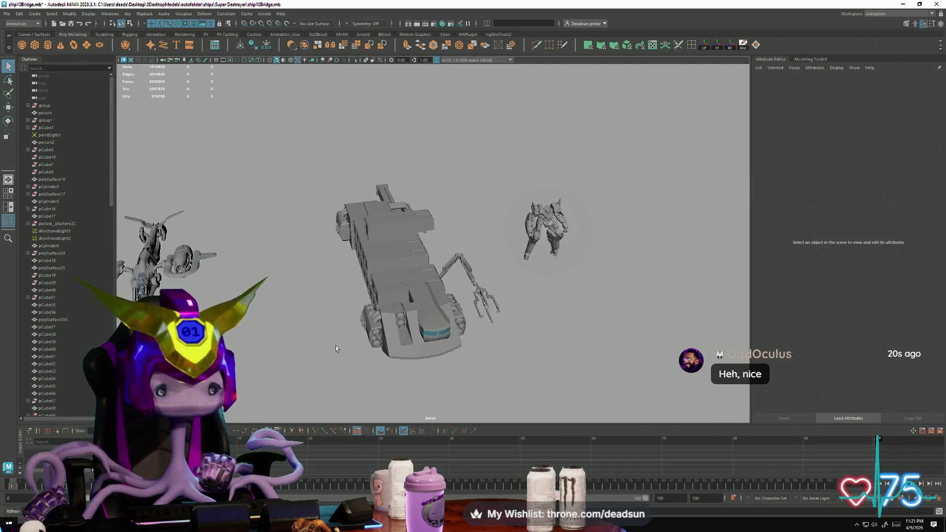
mouse_move(413, 342)
left_mouse_down("alt")
mouse_move(414, 325)
mouse_move(502, 355)
mouse_move(519, 320)
mouse_move(491, 382)
mouse_move(447, 376)
mouse_move(482, 397)
mouse_move(465, 401)
mouse_move(476, 399)
mouse_move(435, 368)
mouse_move(555, 328)
mouse_move(407, 331)
mouse_move(477, 325)
mouse_move(429, 302)
mouse_move(475, 290)
mouse_move(489, 362)
mouse_move(501, 264)
mouse_move(560, 243)
mouse_move(344, 253)
mouse_move(375, 276)
mouse_move(368, 271)
left_mouse_up("alt")
right_click_drag(368, 270, 403, 242, "alt")
left_click(437, 226)
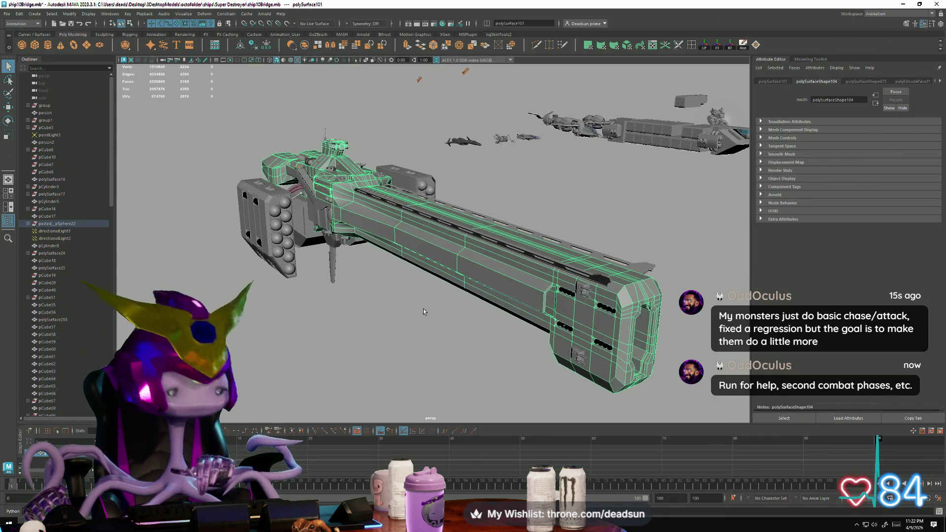
mouse_move(424, 312)
left_mouse_down("alt")
mouse_move(499, 292)
mouse_move(449, 297)
mouse_move(597, 348)
mouse_move(602, 361)
left_mouse_up("alt")
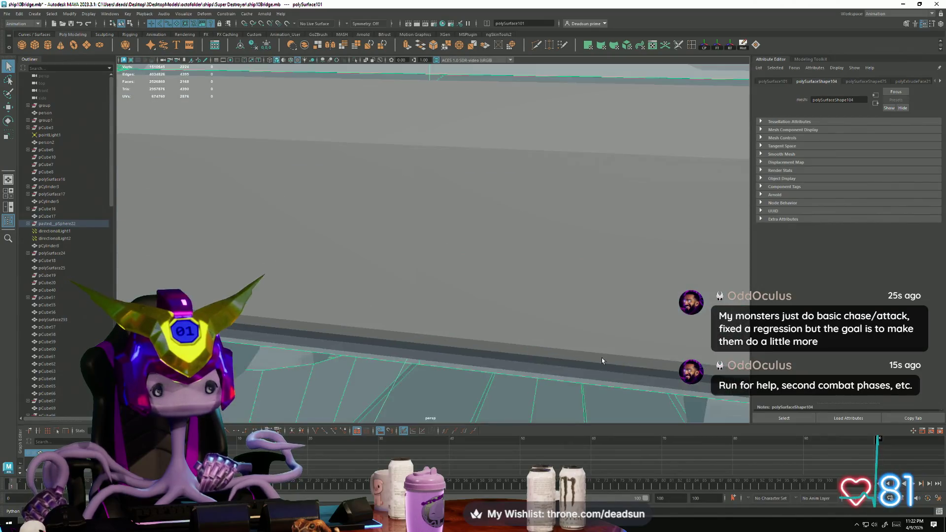
- Pull out of the bridge interior and swing round to the ships' exterior front
middle_click_drag(602, 360, 569, 342, "alt")
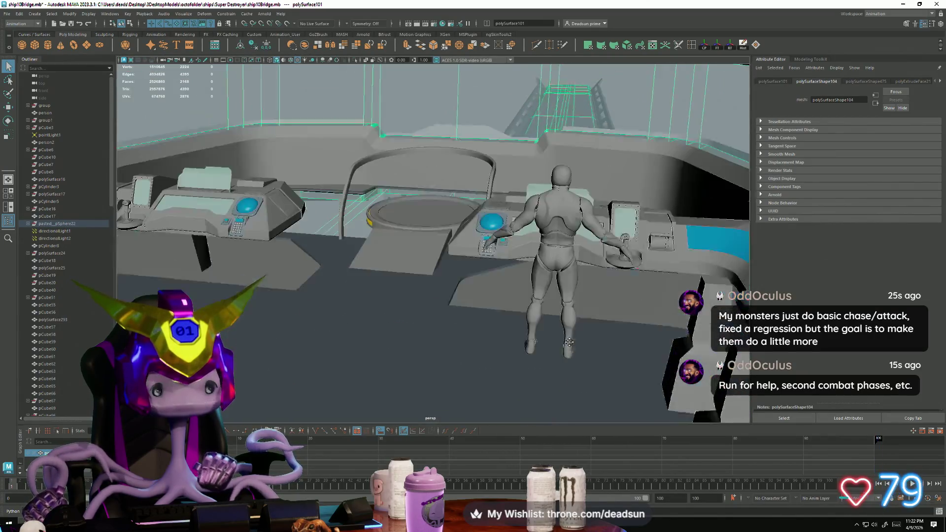
scroll(572, 342, "up", 5)
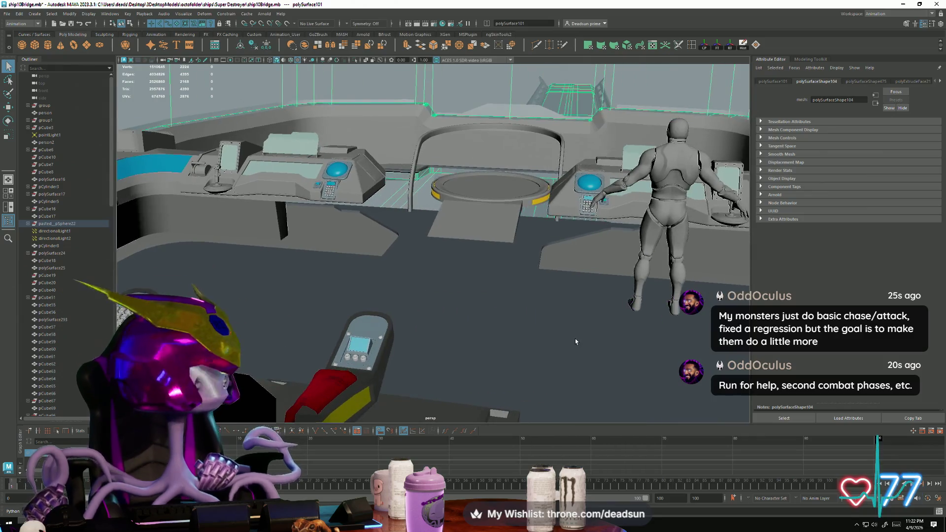
scroll(572, 342, "up", 3)
mouse_move(570, 342)
left_mouse_down("alt")
mouse_move(480, 320)
mouse_move(365, 340)
left_mouse_up("alt")
mouse_move(365, 340)
middle_mouse_down("alt")
mouse_move(311, 350)
mouse_move(341, 353)
middle_mouse_up("alt")
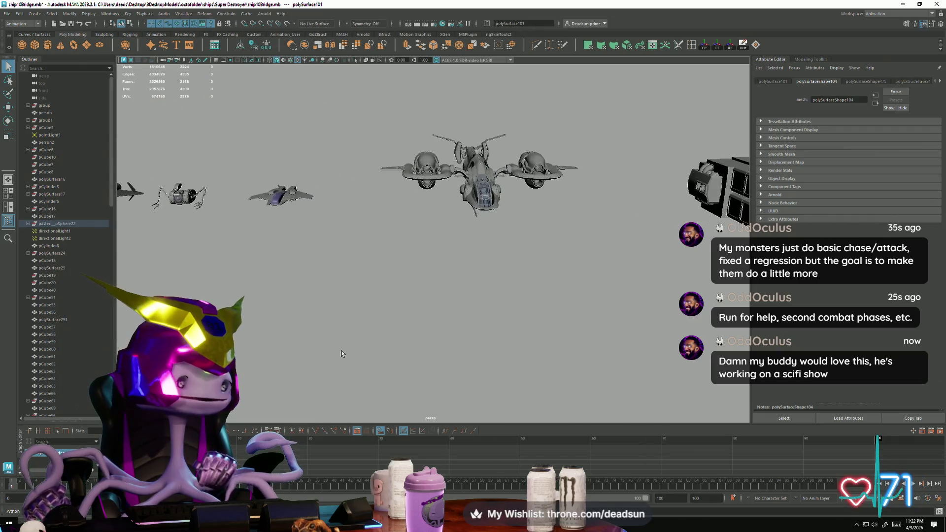
mouse_move(341, 354)
left_mouse_down("alt")
mouse_move(376, 370)
mouse_move(323, 338)
mouse_move(336, 364)
left_mouse_up("alt")
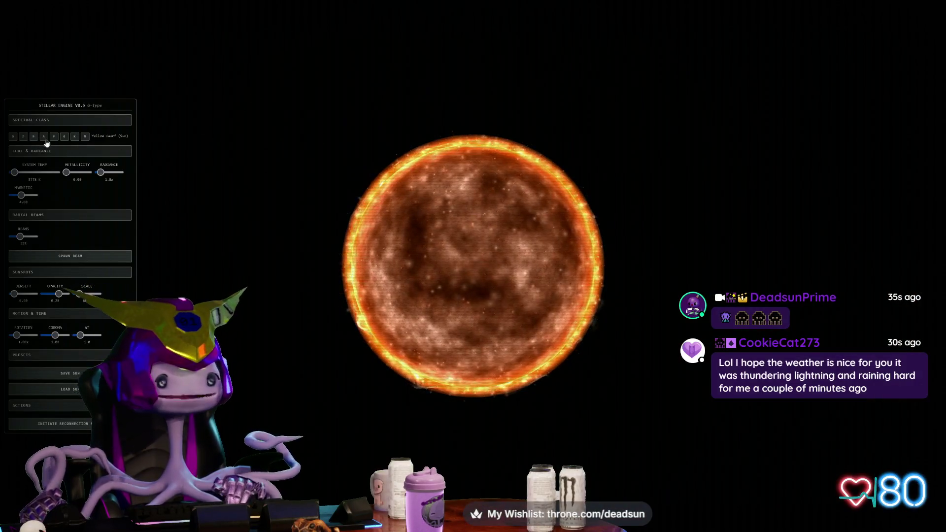
- Cycle the star through spectral classes M, A, B and Z
left_click(65, 139)
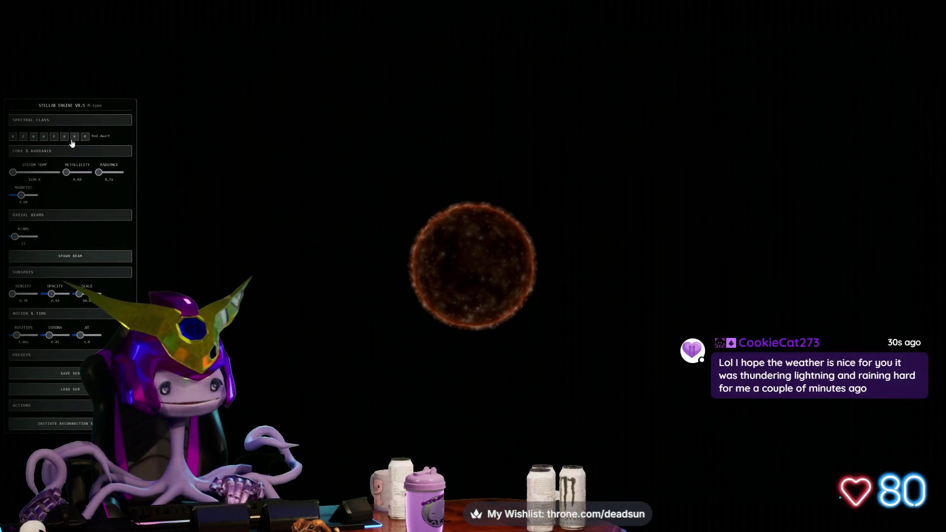
left_click(44, 137)
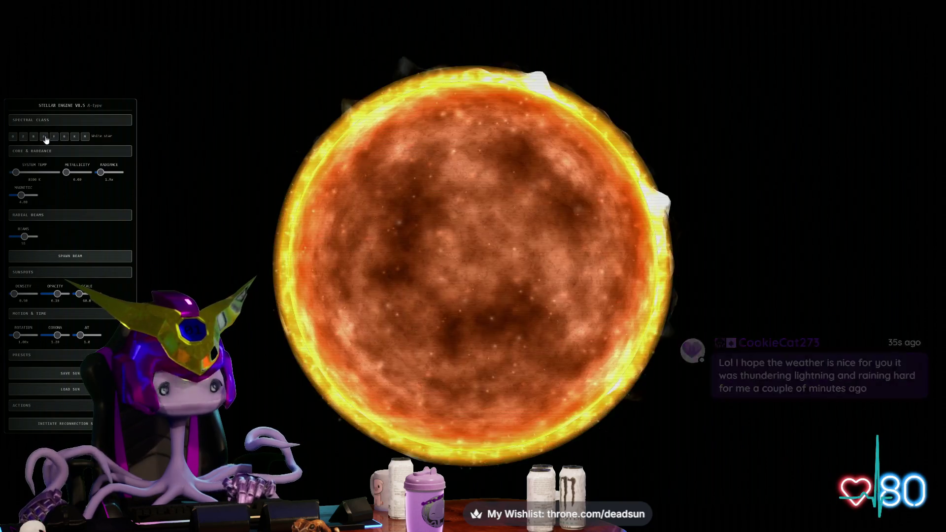
left_click(22, 138)
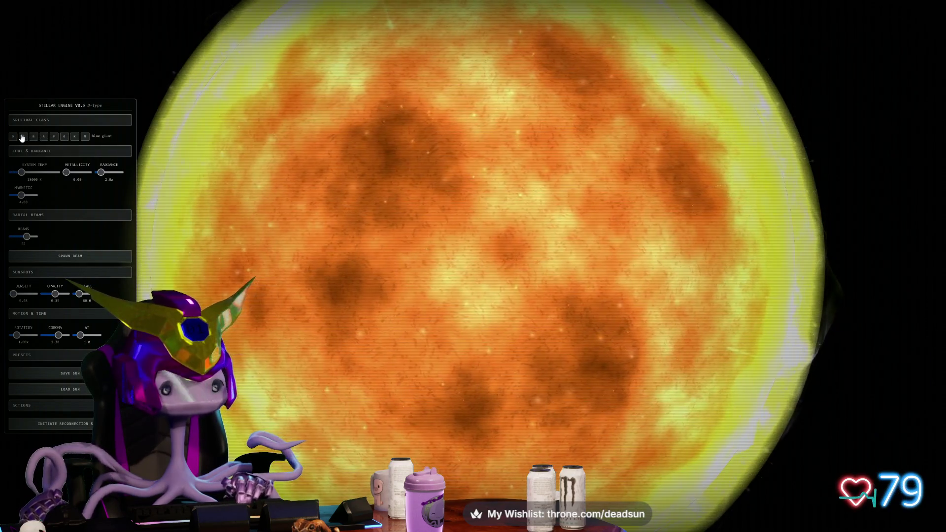
left_click(23, 137)
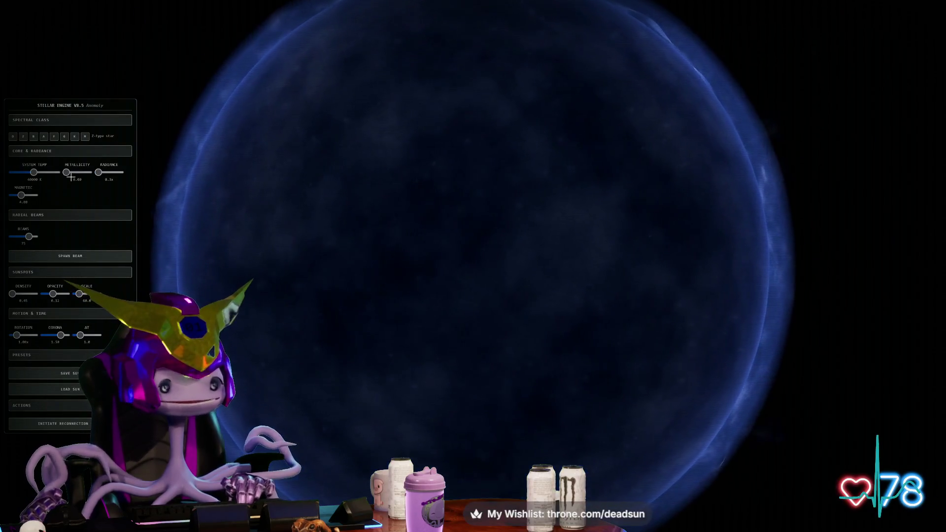
- Adjust the star's metallicity and switch it back to a G-type yellow dwarf
left_click_drag(72, 165, 88, 177)
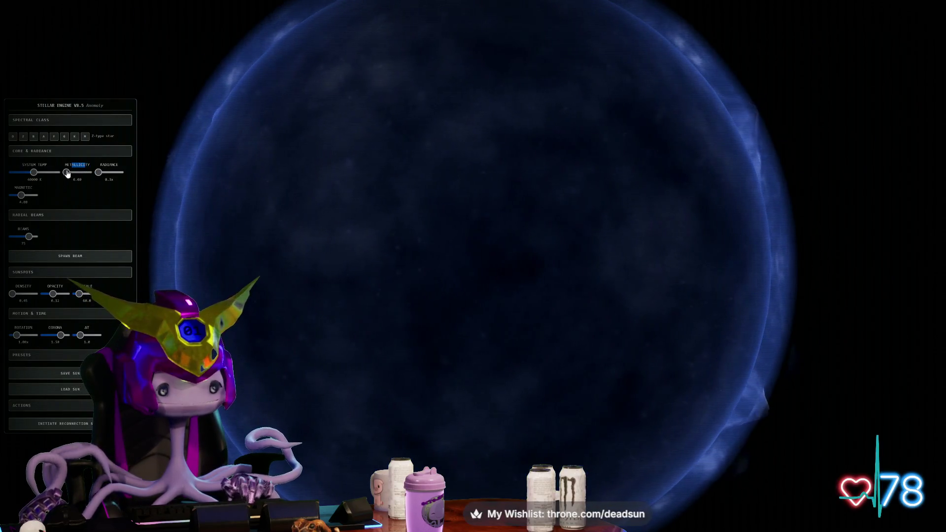
left_click(67, 173)
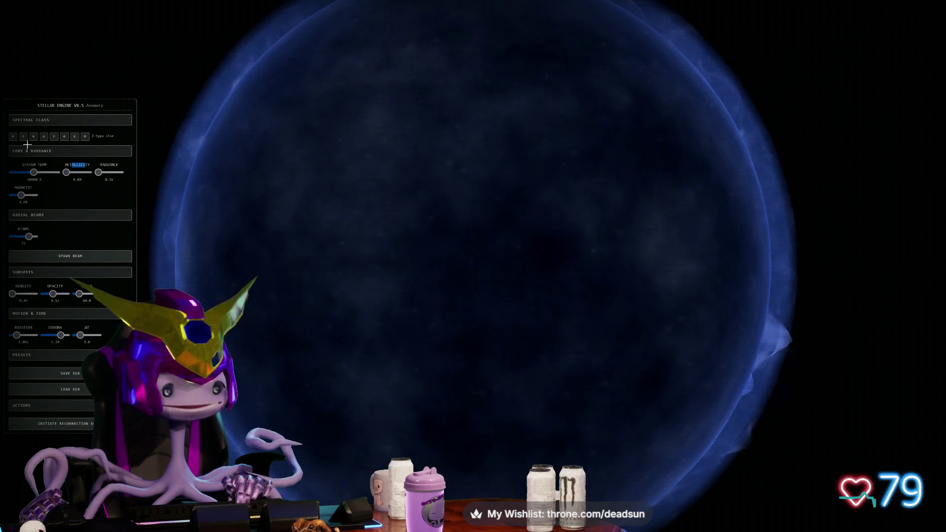
left_click(12, 138)
left_click(64, 136)
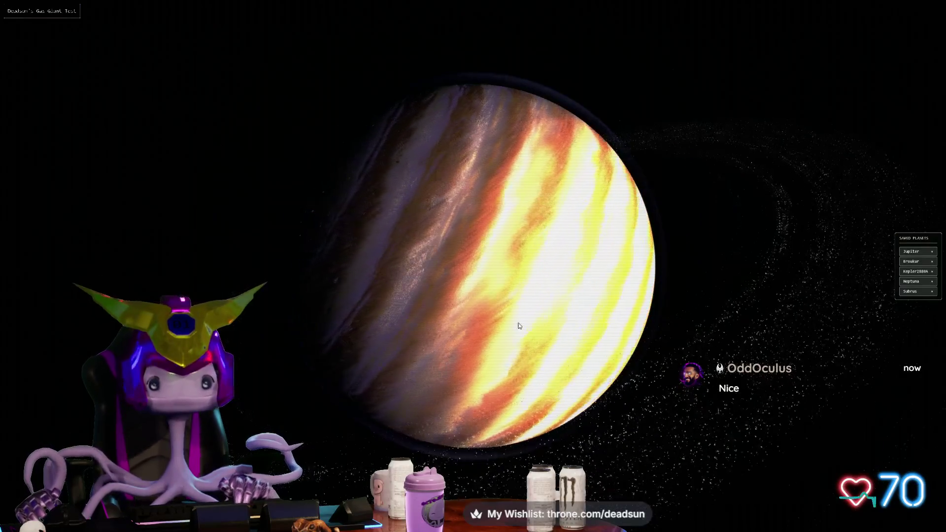
- Show the Atmospheric Controls and enable NO DISP/TESS to turn off displacement
scroll(540, 314, "up", 8)
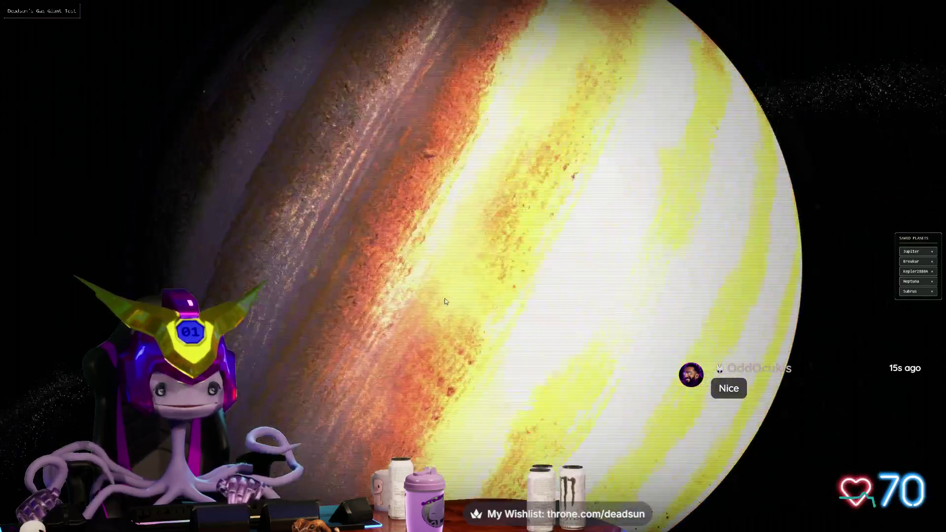
scroll(442, 300, "up", 6)
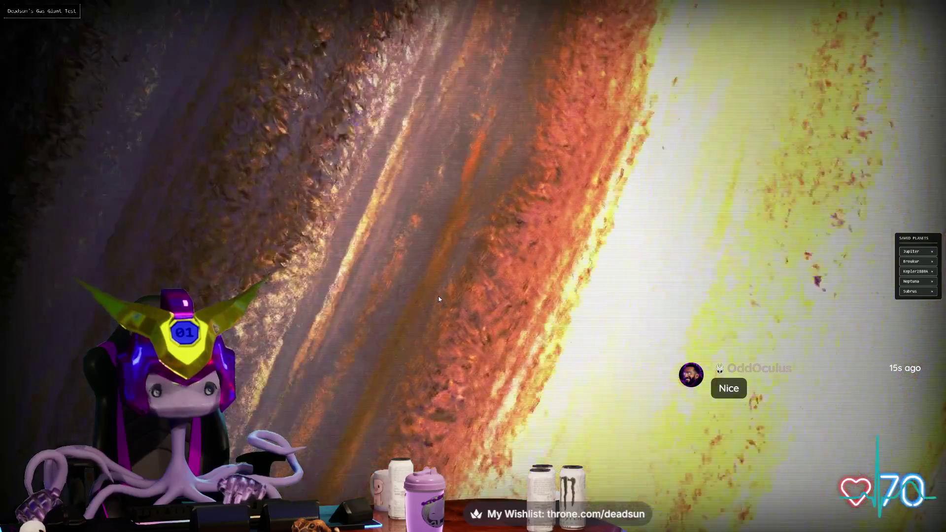
scroll(434, 298, "down", 10)
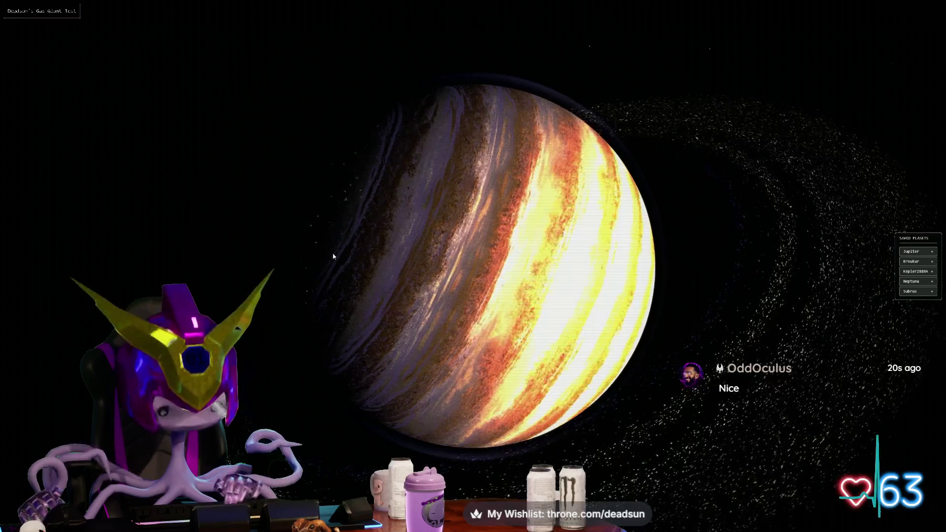
key("h")
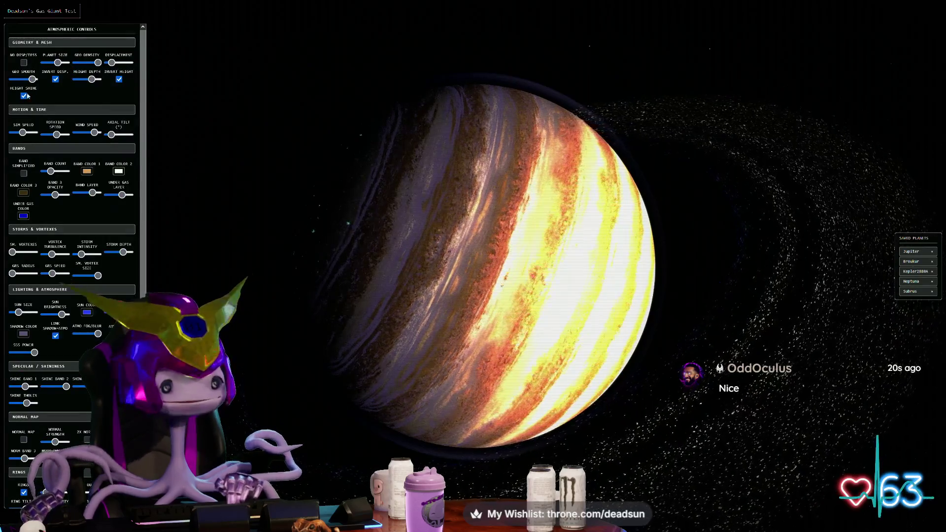
left_click(25, 63)
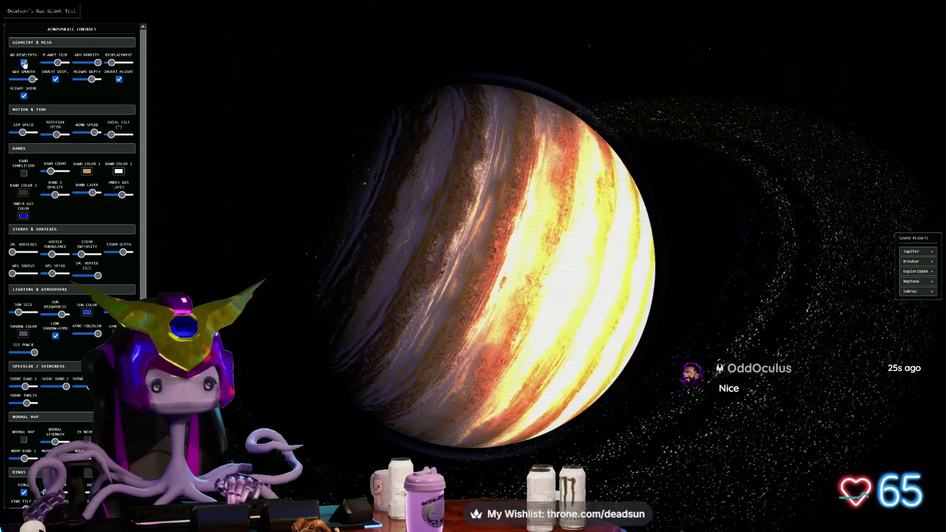
- Increase the Vortex Turbulence and enlarge the GRS Radius
scroll(421, 223, "up", 10)
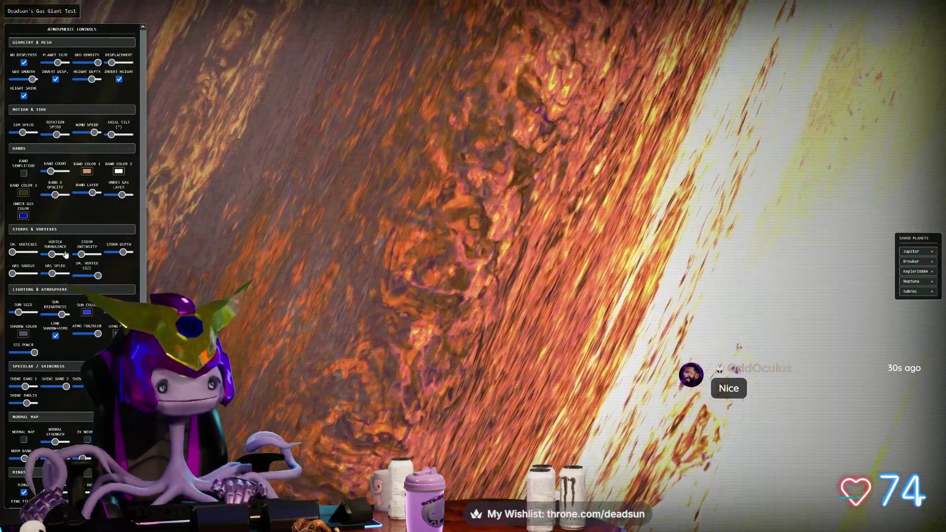
mouse_move(52, 254)
left_mouse_down()
mouse_move(61, 254)
mouse_move(27, 252)
mouse_move(90, 254)
left_mouse_up()
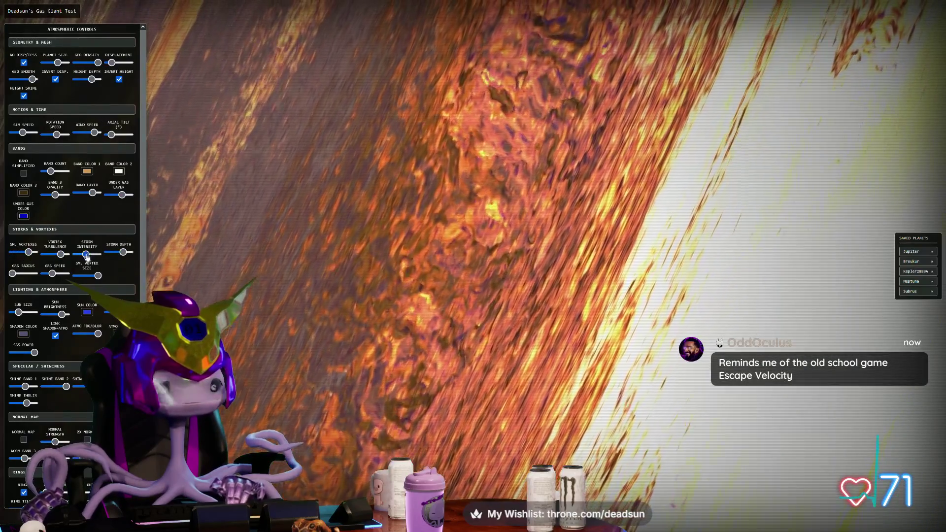
left_click_drag(14, 276, 23, 276)
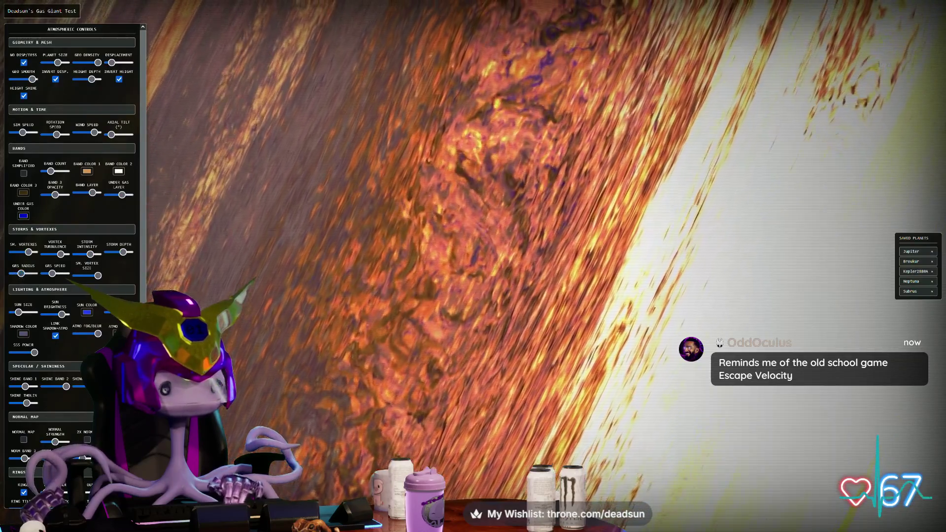
- Orbit the gas giant so its rings sweep upward
scroll(403, 291, "down", 5)
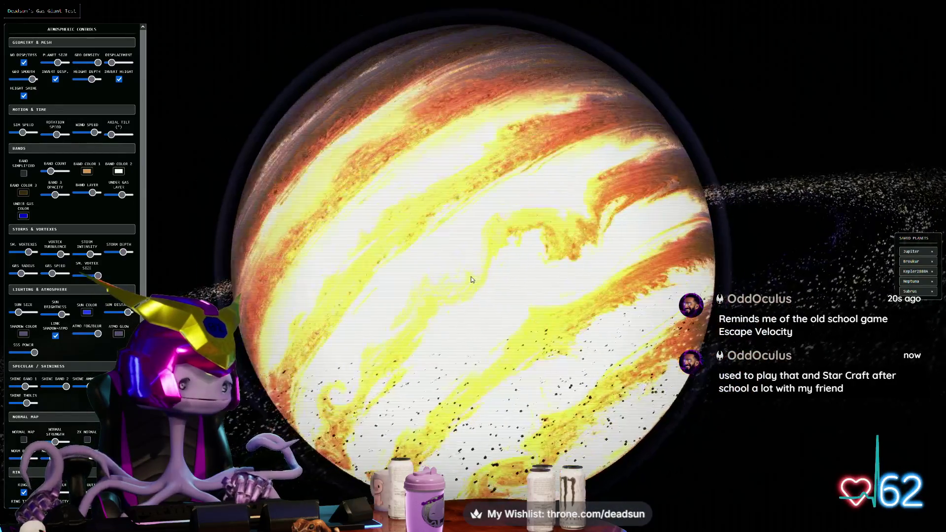
scroll(472, 280, "down", 2)
scroll(94, 443, "down", 5)
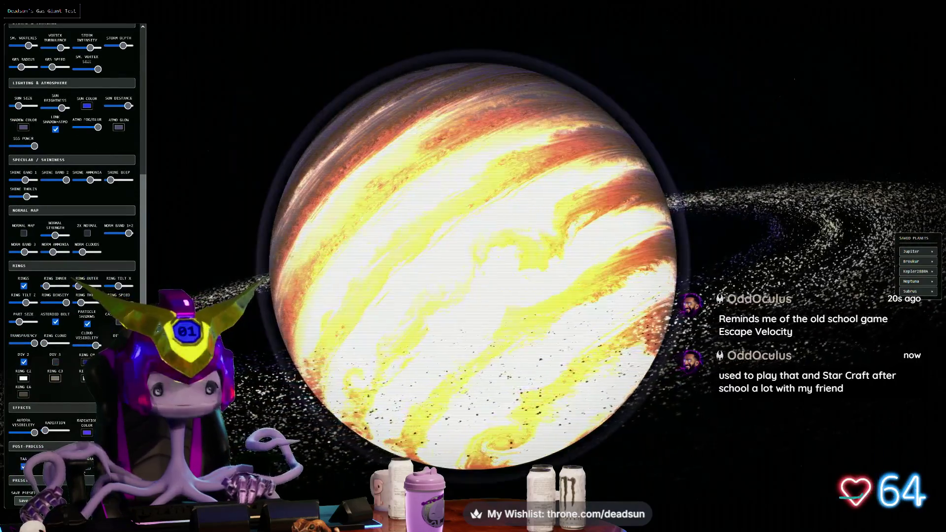
left_click_drag(276, 434, 322, 423)
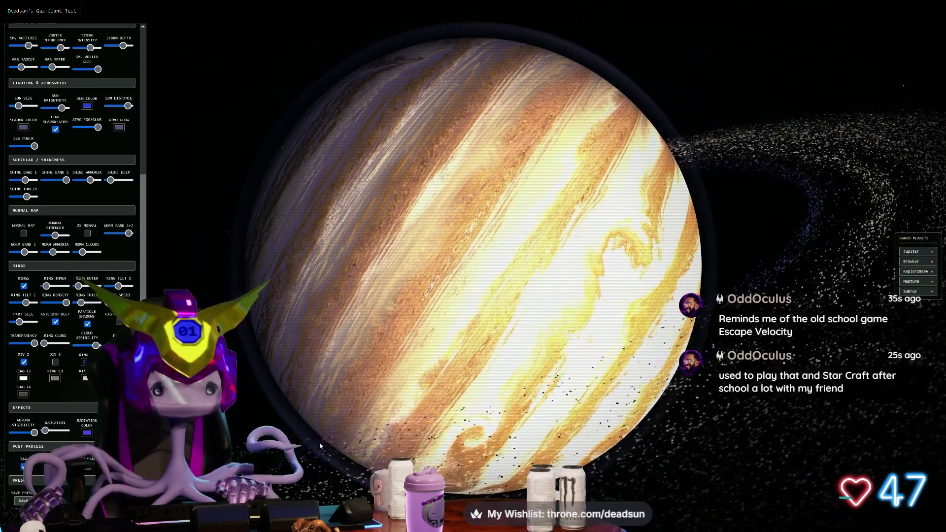
scroll(408, 432, "up", 5)
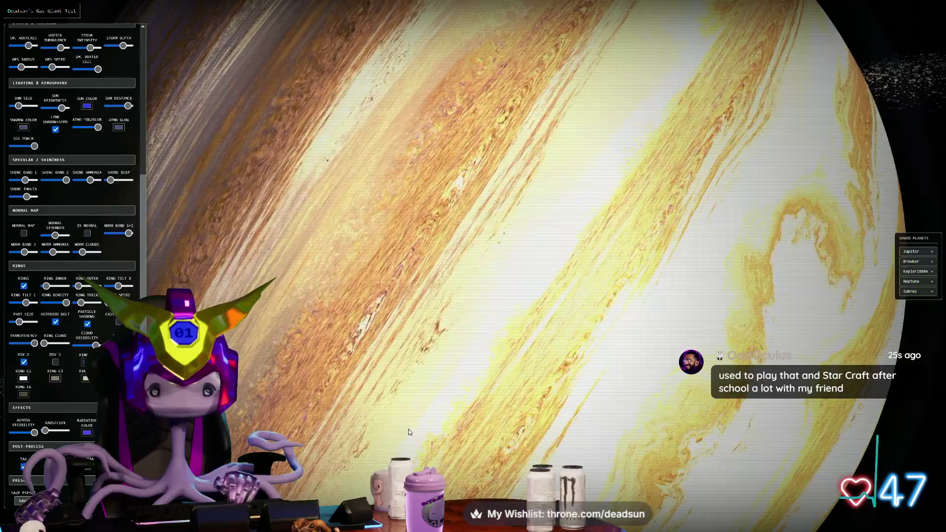
scroll(409, 432, "down", 5)
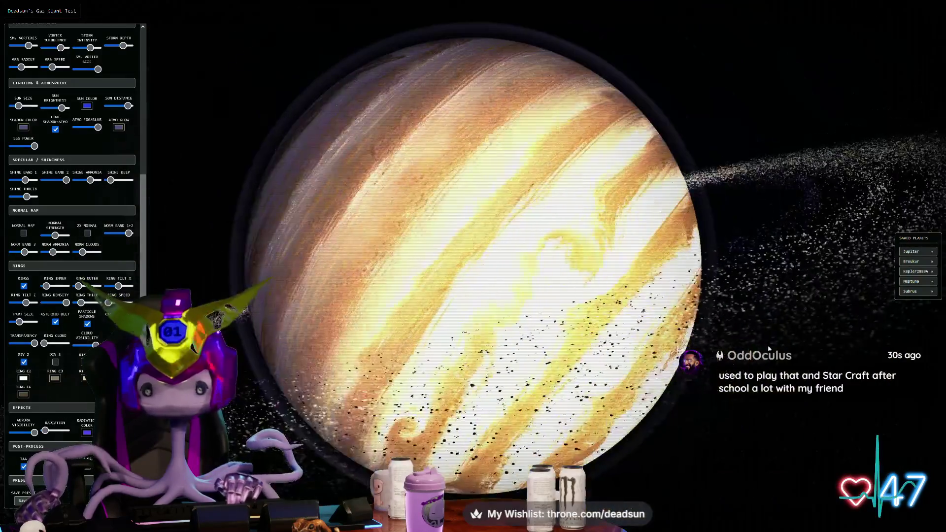
- Load the Kepler2888A, Neptuna and finally Subrus presets, then hide the UI panels
left_click(921, 273)
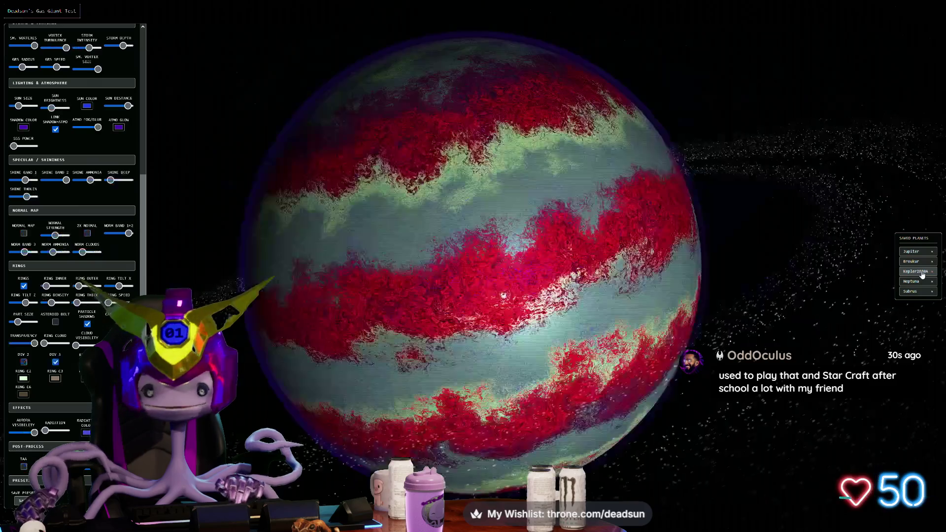
left_click(919, 284)
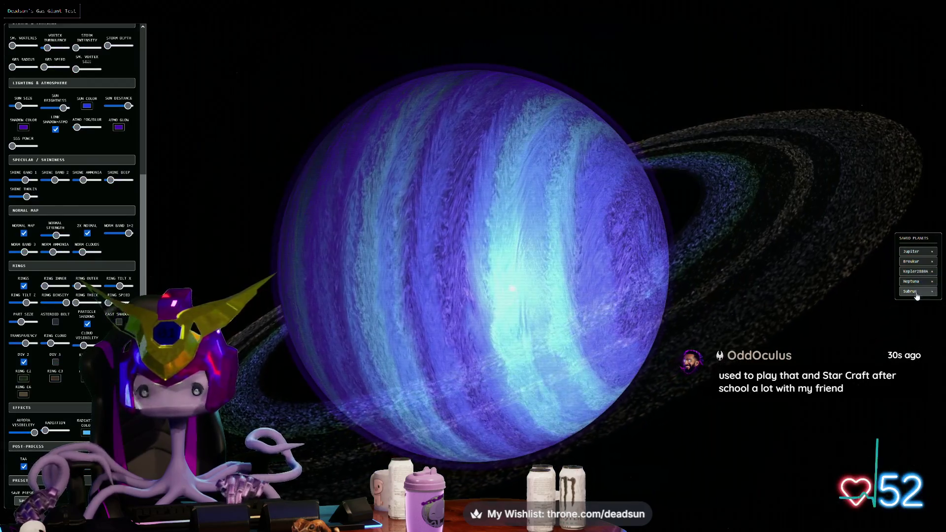
left_click(916, 292)
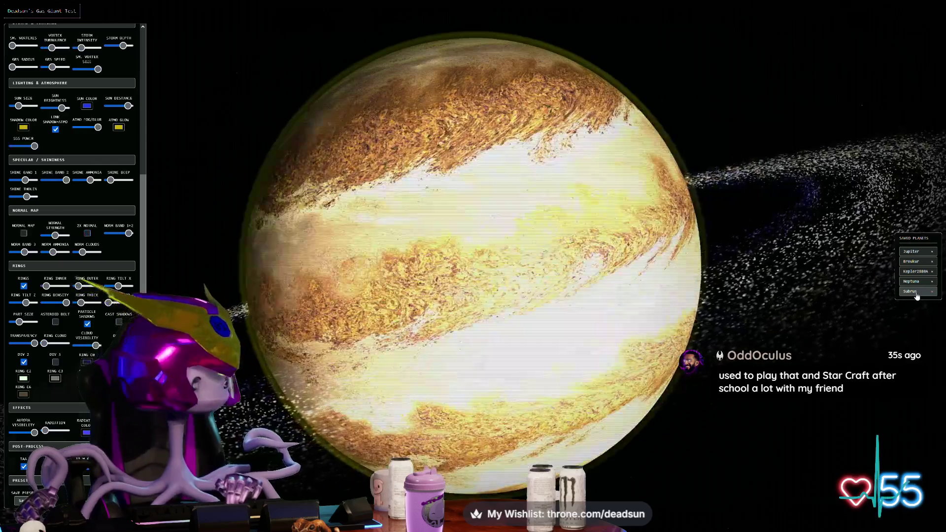
key("h")
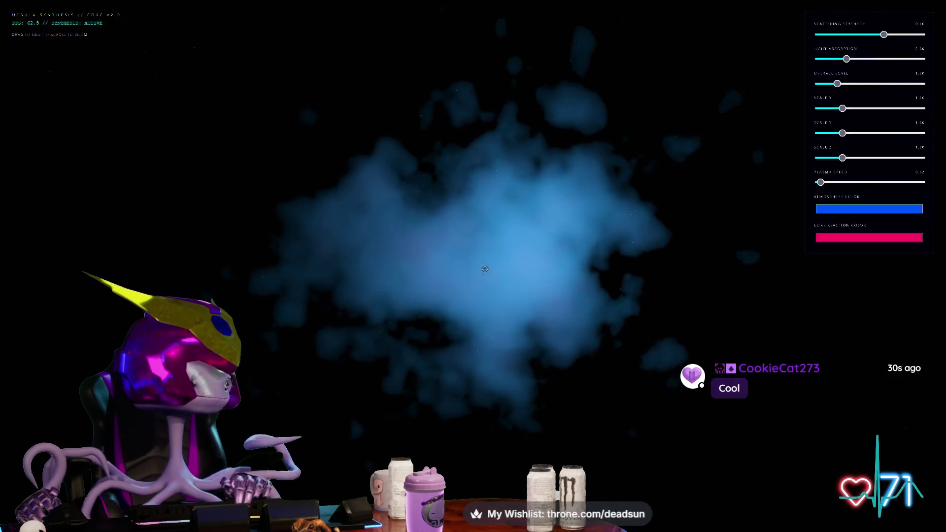
- Orbit around the nebula to a wider shape, then bring up the Alt+Tab window list
mouse_move(485, 269)
left_mouse_down()
mouse_move(532, 266)
mouse_move(549, 305)
left_mouse_up()
left_click_drag(543, 346, 420, 329)
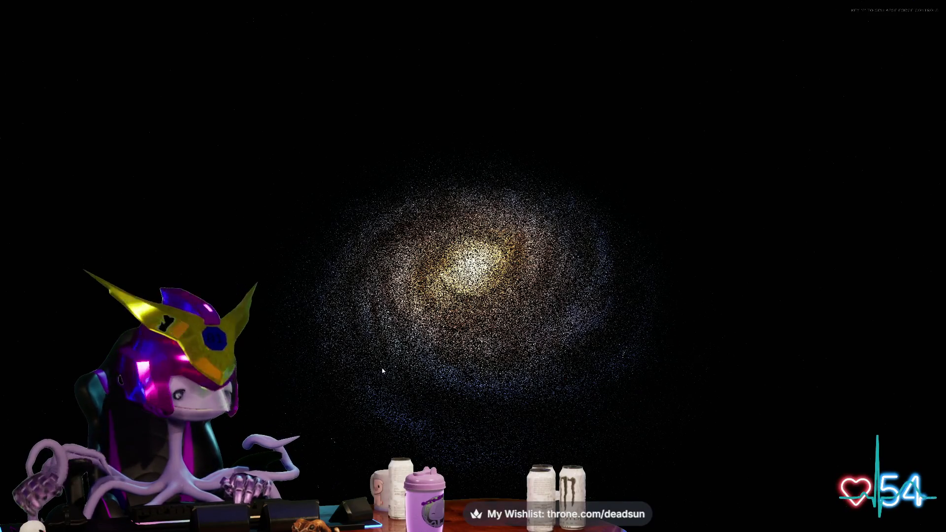
key("alt+Tab")
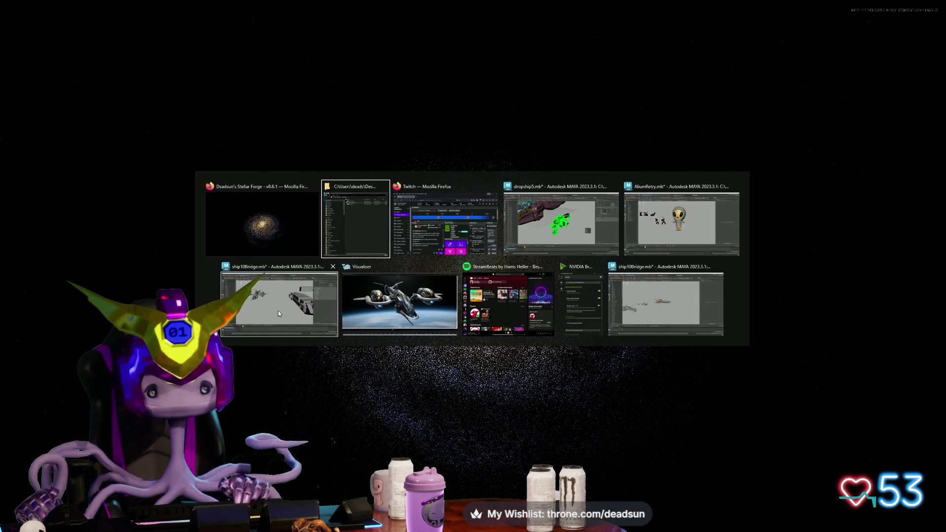
- Return to the Maya ship10Bridge scene and tumble until the large ship fills the view
left_click(278, 313)
mouse_move(362, 202)
left_mouse_down("alt")
mouse_move(363, 232)
mouse_move(353, 213)
left_mouse_up("alt")
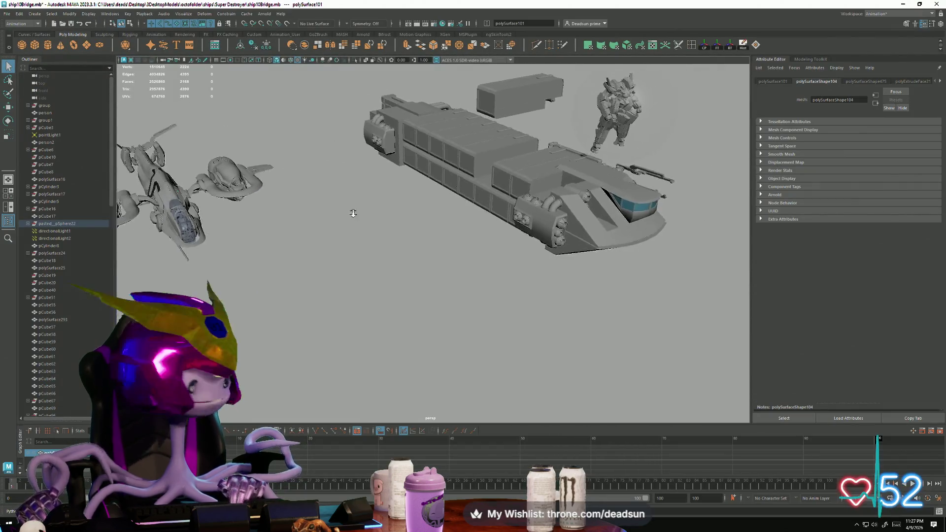
mouse_move(353, 213)
right_mouse_down("alt")
mouse_move(385, 241)
mouse_move(383, 256)
mouse_move(197, 179)
right_mouse_up("alt")
mouse_move(196, 179)
left_mouse_down("alt")
mouse_move(428, 223)
mouse_move(431, 313)
mouse_move(478, 344)
mouse_move(494, 330)
left_mouse_up("alt")
- Frame the grey ship, look at the robot, then orbit to bring the gunship into view
key("f")
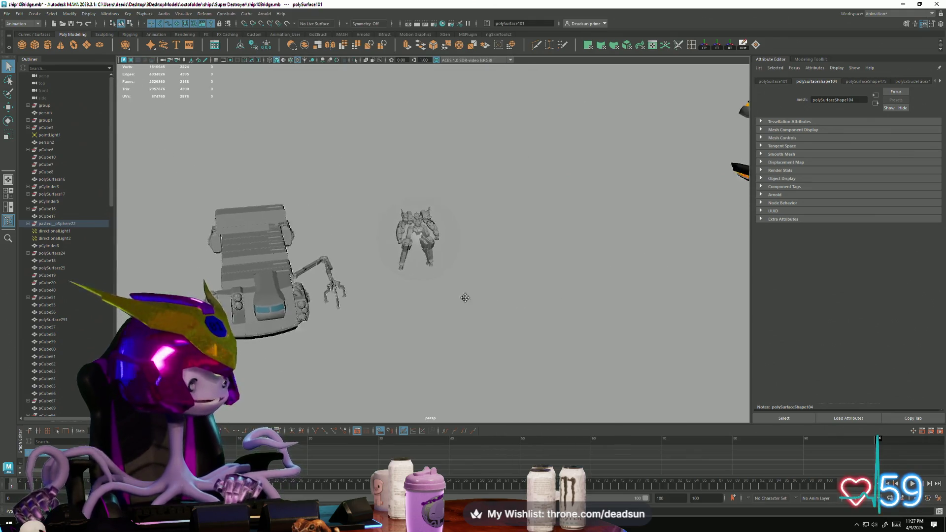
mouse_move(641, 276)
middle_mouse_down("alt")
mouse_move(619, 298)
mouse_move(498, 321)
mouse_move(560, 345)
mouse_move(426, 361)
middle_mouse_up("alt")
mouse_move(427, 360)
right_mouse_down("alt")
mouse_move(401, 370)
mouse_move(234, 319)
right_mouse_up("alt")
mouse_move(234, 319)
left_mouse_down("alt")
mouse_move(384, 264)
mouse_move(335, 305)
left_mouse_up("alt")
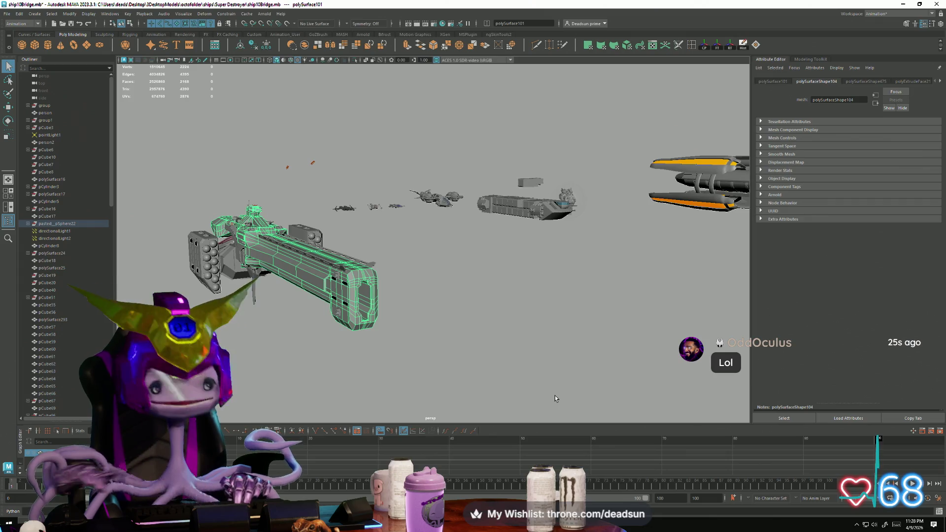
- Zoom out to the whole fleet and orbit along the large ship from nose to tail
mouse_move(581, 346)
right_mouse_down("alt")
mouse_move(509, 287)
mouse_move(274, 316)
mouse_move(339, 325)
right_mouse_up("alt")
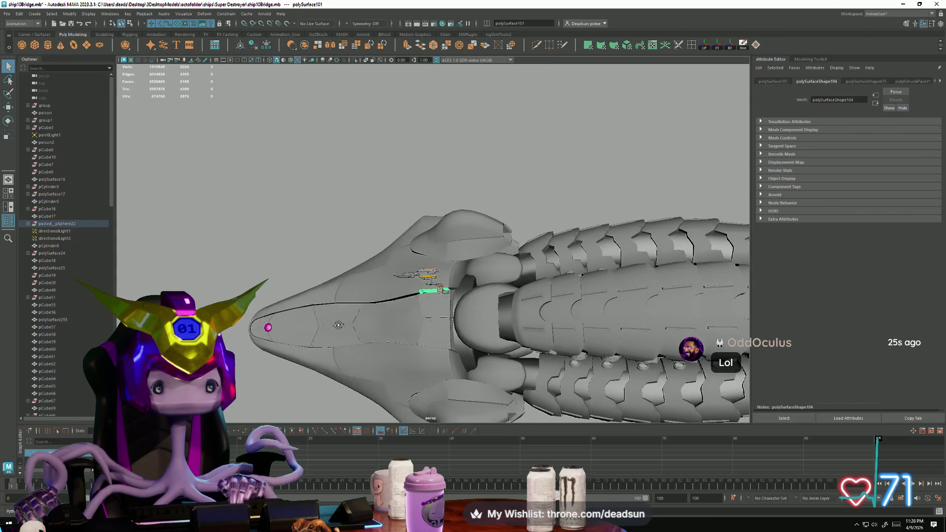
left_click_drag(411, 282, 450, 345, "alt")
mouse_move(449, 345)
right_mouse_down("alt")
mouse_move(427, 338)
mouse_move(482, 349)
mouse_move(433, 290)
mouse_move(618, 319)
mouse_move(477, 313)
right_mouse_up("alt")
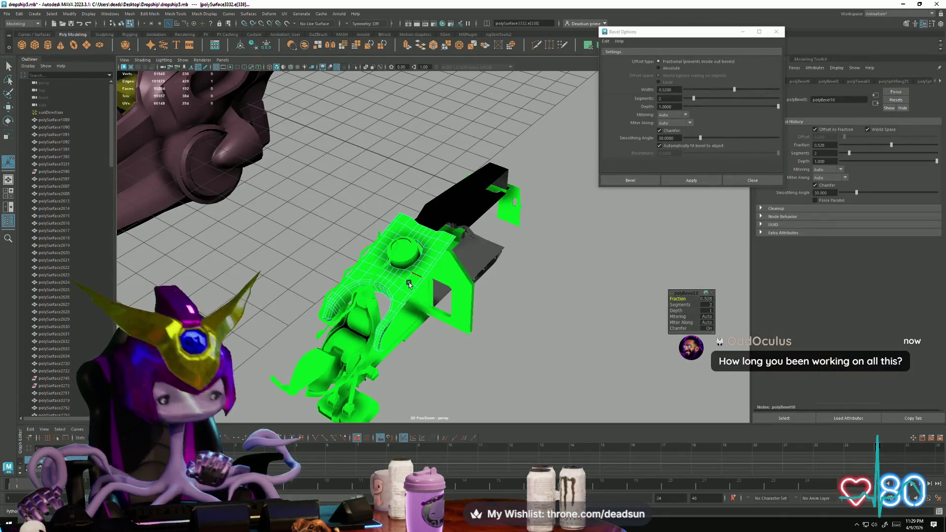
- Close Bevel Options and frame the green part, looking down on its round hole
left_click(776, 32)
key("f")
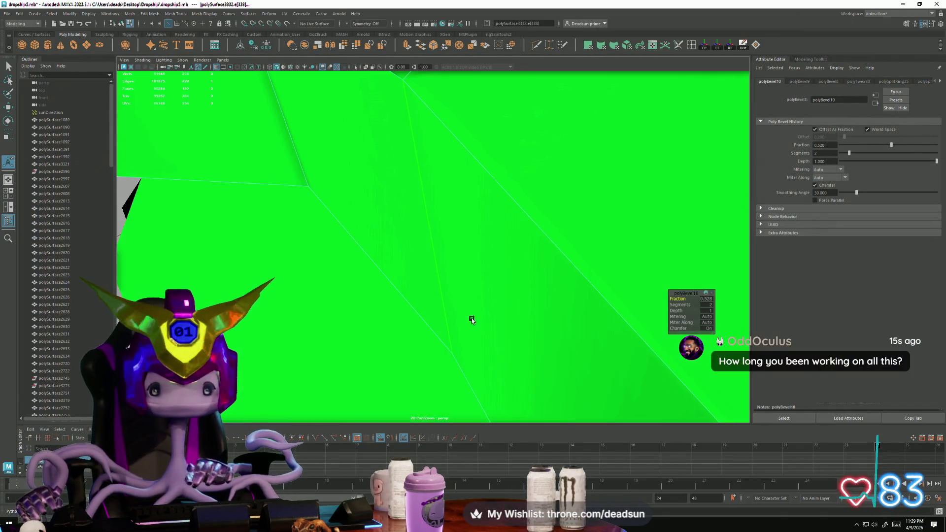
scroll(380, 315, "down", 3)
mouse_move(379, 316)
left_mouse_down("alt")
mouse_move(389, 291)
mouse_move(443, 338)
mouse_move(434, 355)
mouse_move(441, 373)
mouse_move(399, 333)
left_mouse_up("alt")
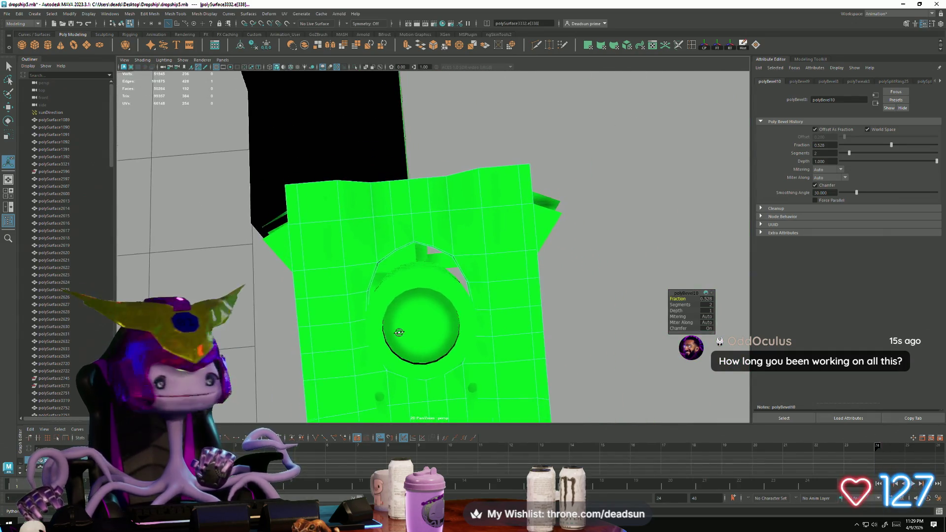
- Select the top vertex of the bevel arch and move it up slightly
key("F9")
key("q")
left_click(416, 242)
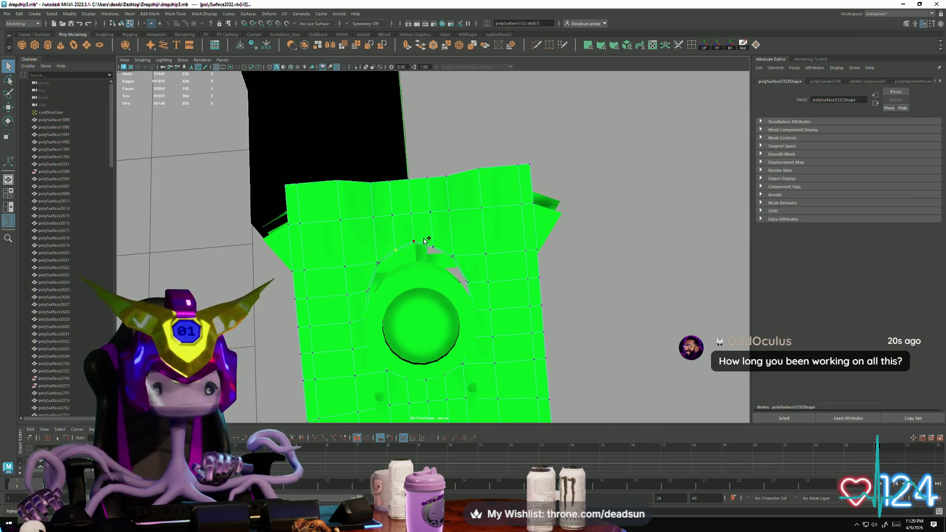
key("w")
middle_click_drag(415, 285, 415, 280)
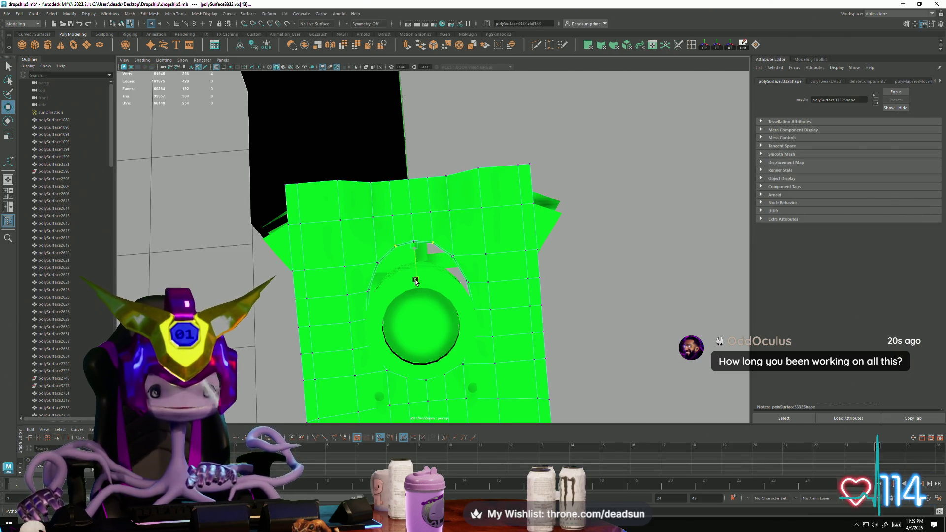
- Orbit and pull back to see the whole dropship from above
left_click_drag(415, 281, 369, 301, "alt")
scroll(224, 279, "down", 5)
mouse_move(228, 250)
left_mouse_down("alt")
mouse_move(384, 284)
mouse_move(394, 339)
mouse_move(345, 333)
mouse_move(357, 321)
mouse_move(354, 255)
mouse_move(328, 329)
mouse_move(340, 315)
mouse_move(320, 345)
mouse_move(325, 330)
left_mouse_up("alt")
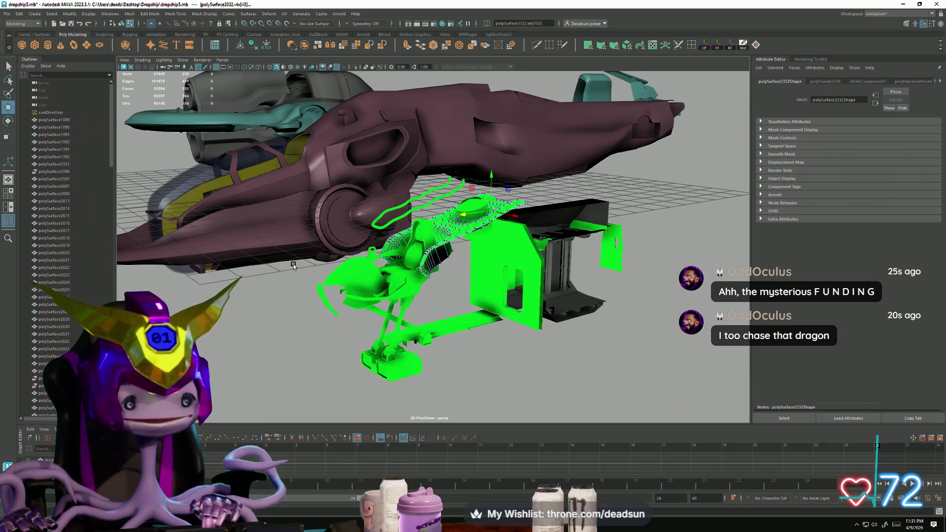
- Search the system for 'cow' to open Cow.mb, then tumble to face the animal grid
key("super")
type("cow")
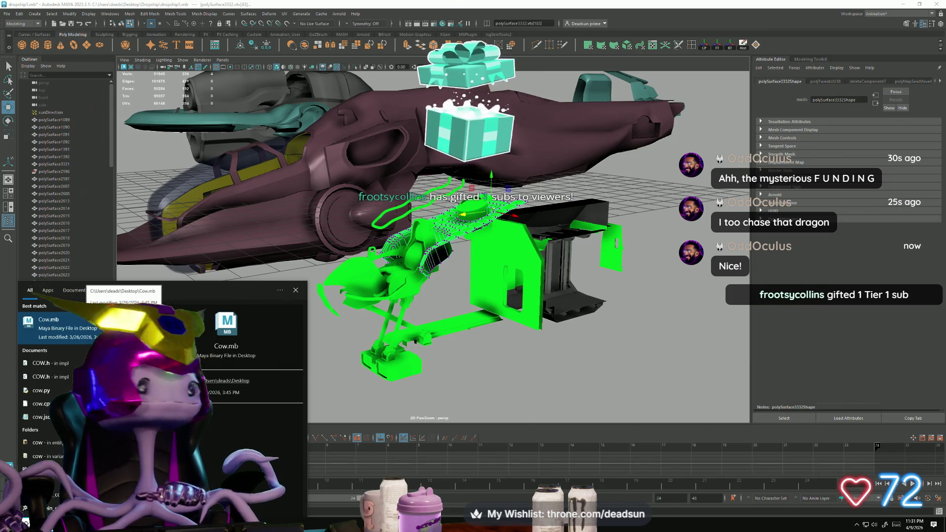
key("Escape")
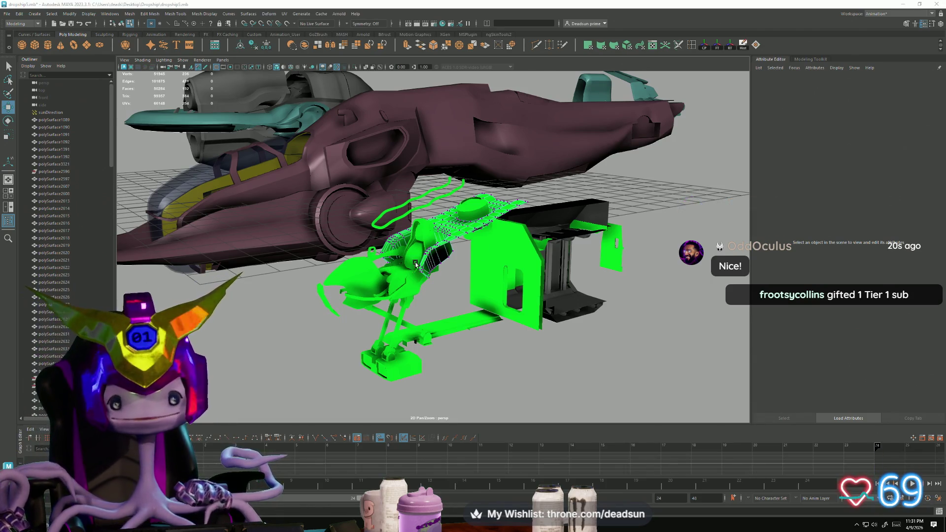
left_click_drag(369, 289, 377, 284, "alt")
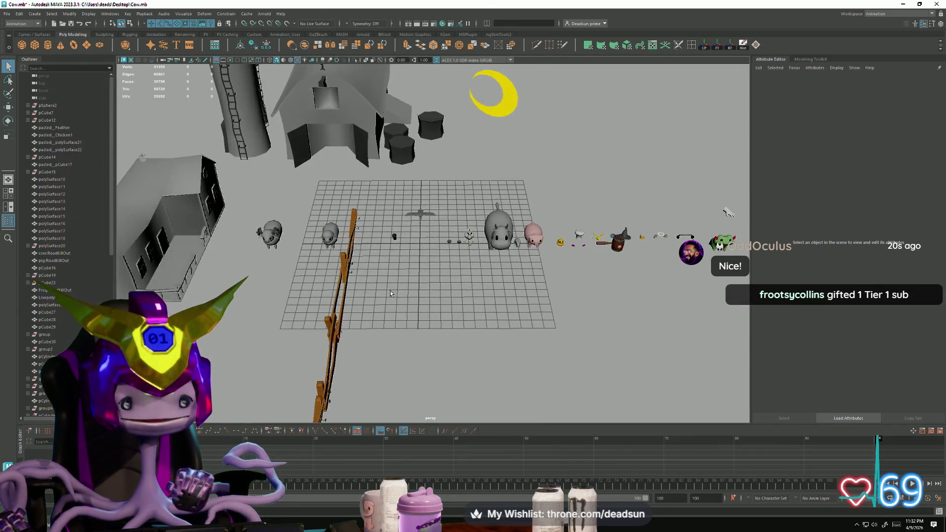
- Tumble and pan across the farm animals to reveal the barn and moon
scroll(394, 335, "up", 5)
middle_click_drag(410, 374, 358, 317, "alt")
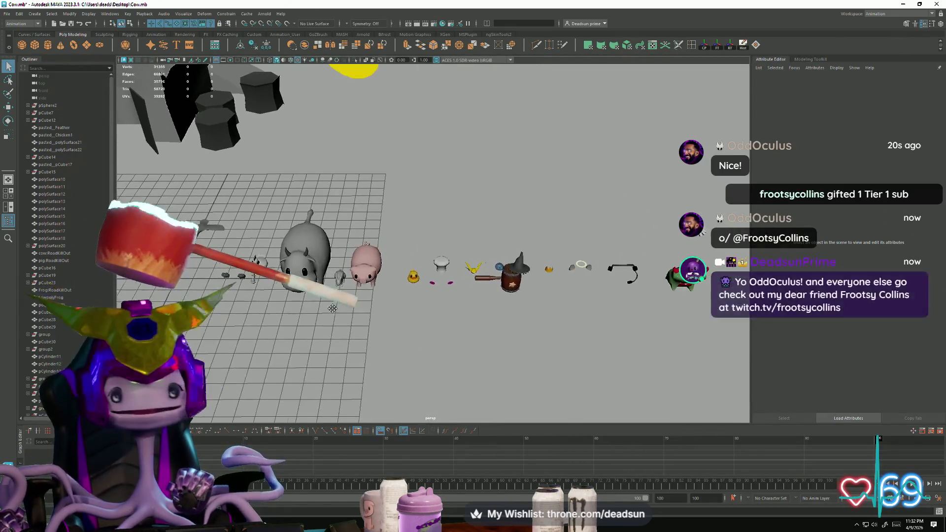
mouse_move(359, 318)
left_mouse_down("alt")
mouse_move(391, 334)
mouse_move(345, 307)
mouse_move(299, 335)
mouse_move(324, 308)
mouse_move(284, 307)
mouse_move(266, 349)
mouse_move(335, 325)
mouse_move(414, 350)
left_mouse_up("alt")
middle_click_drag(413, 350, 513, 375, "alt")
mouse_move(512, 375)
left_mouse_down("alt")
mouse_move(428, 370)
mouse_move(328, 278)
mouse_move(249, 394)
left_mouse_up("alt")
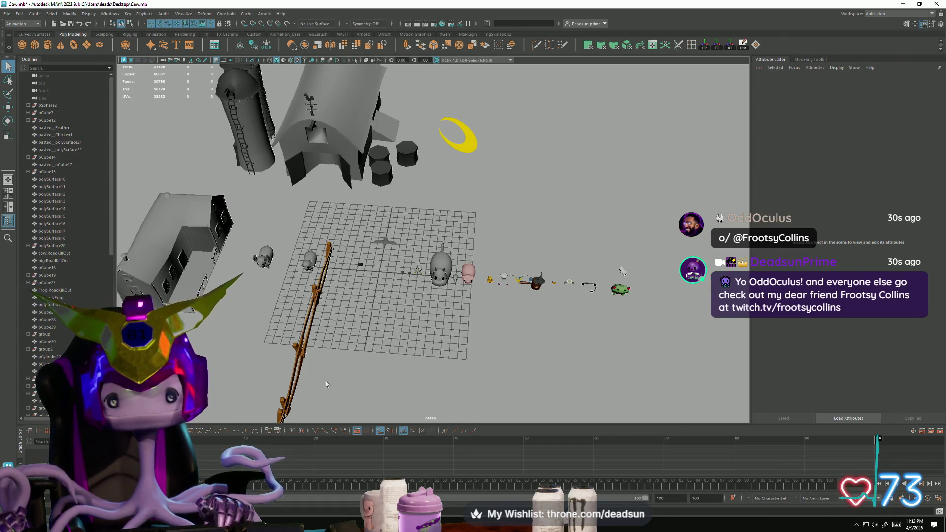
- Move in low over the grid to a straight front view of the frog
left_click_drag(326, 381, 380, 431, "alt")
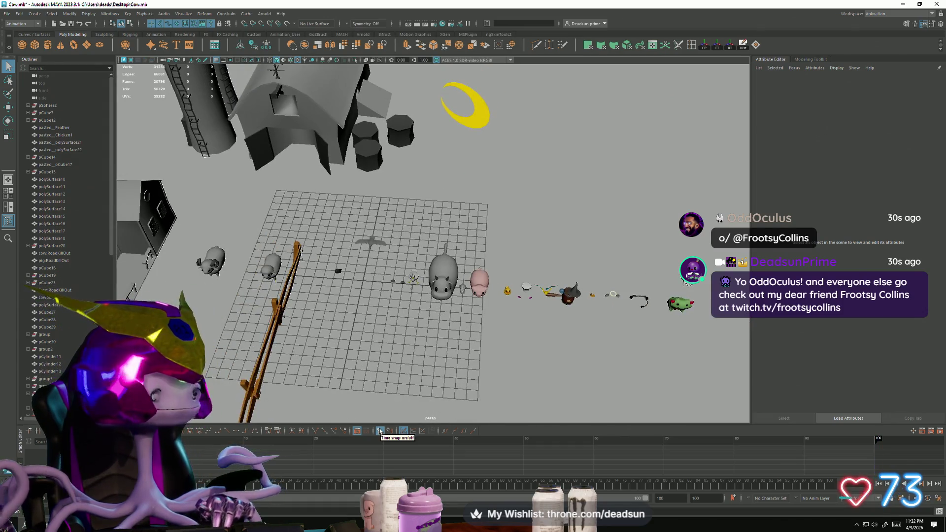
left_click_drag(404, 329, 553, 274, "alt")
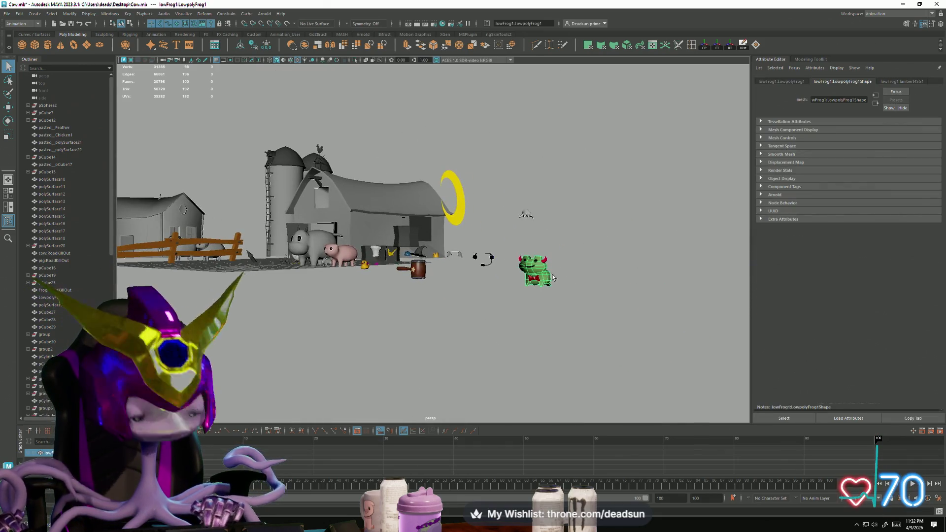
scroll(552, 274, "up", 10)
left_click_drag(599, 298, 641, 310, "alt")
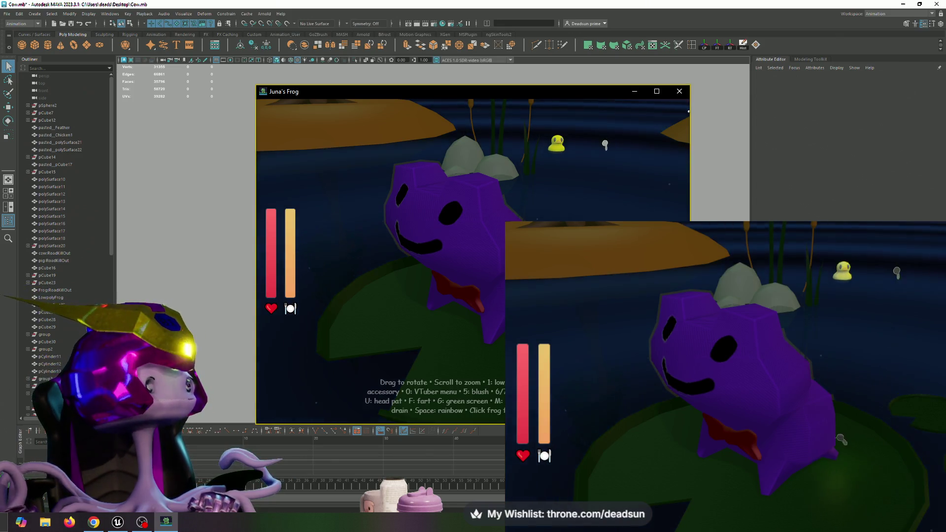
- Turn the Juna's Frog camera toward the bow-tied purple frog and shift its window left over Maya
mouse_move(499, 259)
left_mouse_down()
mouse_move(862, 522)
mouse_move(926, 519)
mouse_move(819, 509)
mouse_move(873, 517)
left_mouse_up()
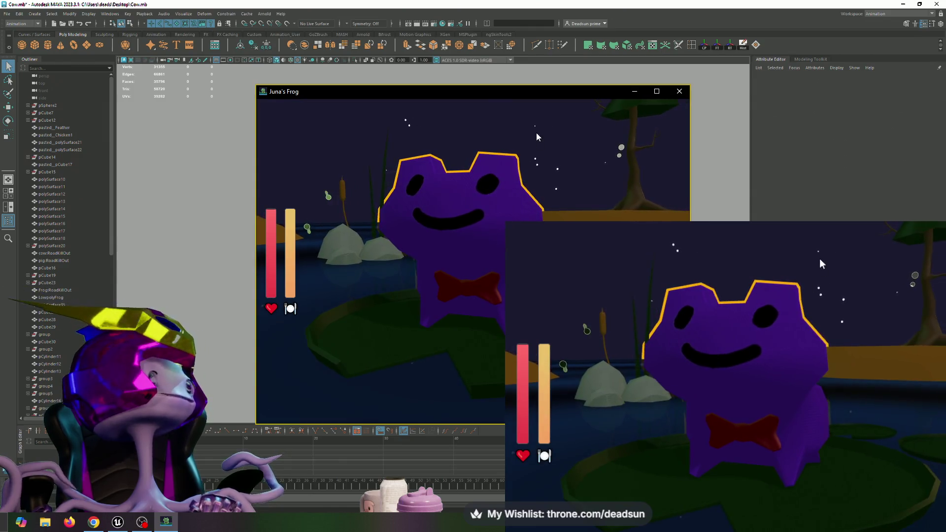
mouse_move(564, 93)
left_mouse_down()
mouse_move(605, 111)
mouse_move(451, 65)
mouse_move(381, 93)
left_mouse_up()
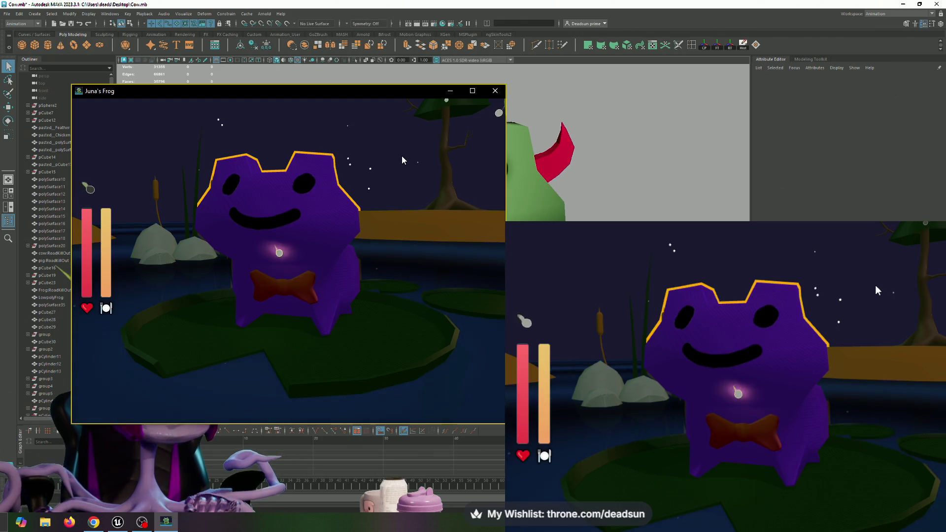
left_click(378, 222)
key("Escape")
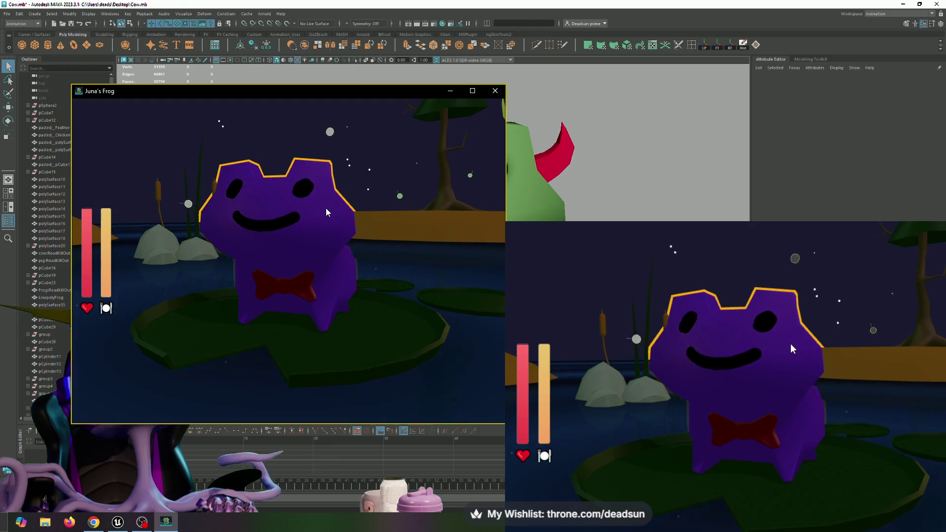
- In Frog VTuber Controls, lower the Audio microphone Threshold slider to 0 so lip sync turns on
left_click(320, 237)
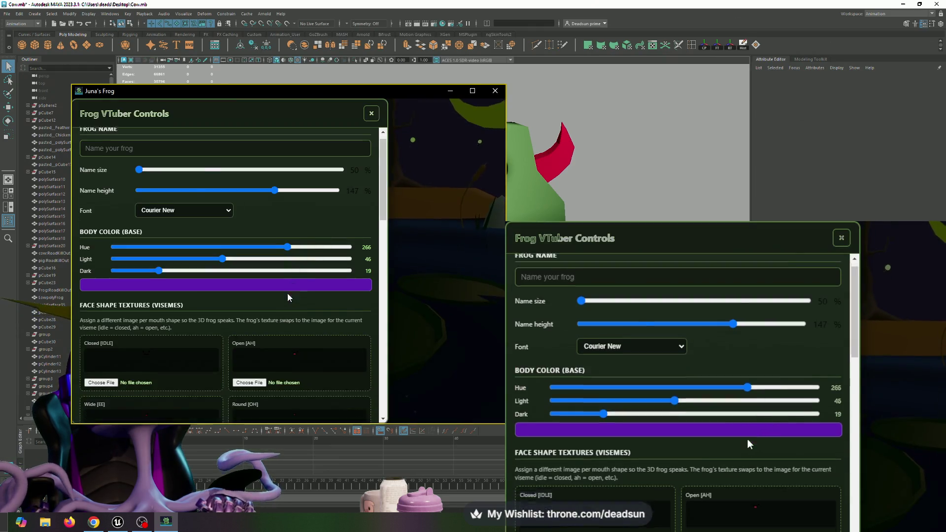
scroll(271, 306, "down", 10)
scroll(131, 229, "down", 3)
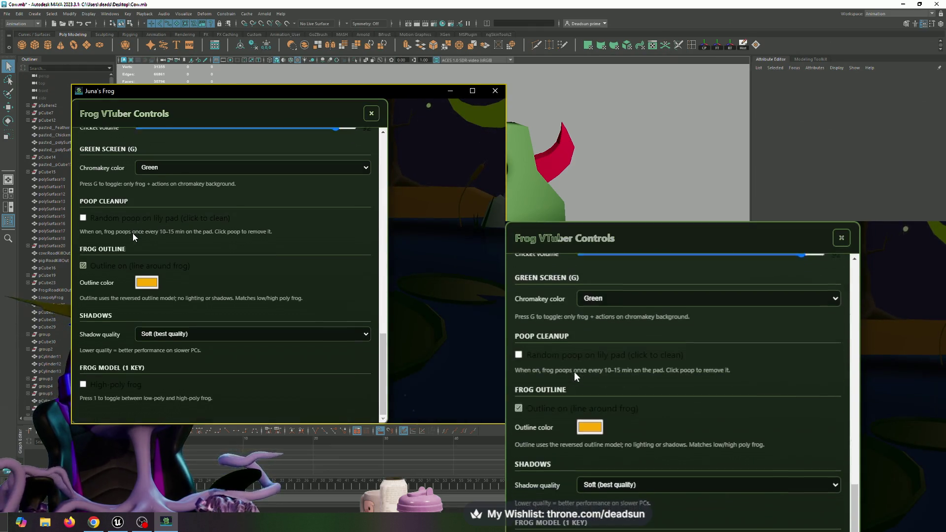
scroll(138, 246, "up", 6)
scroll(141, 253, "up", 2)
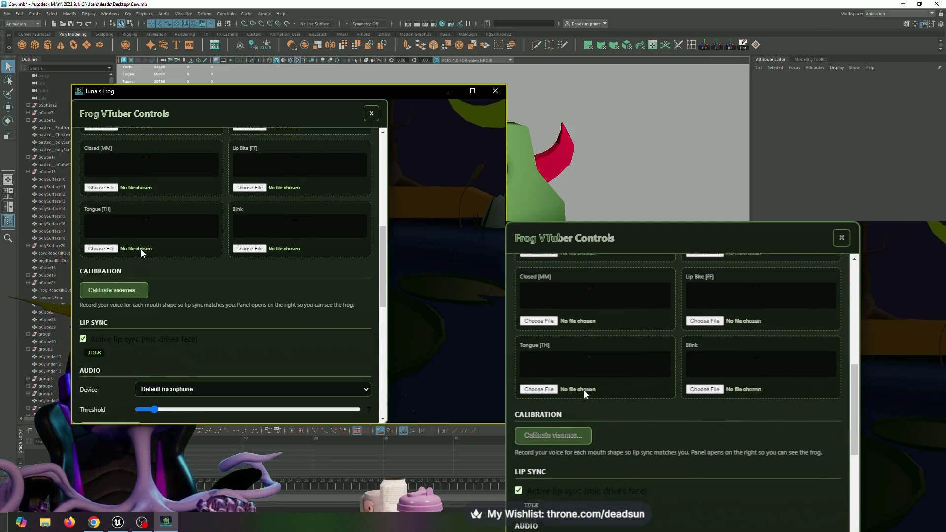
scroll(148, 295, "down", 2)
left_click_drag(157, 319, 140, 319)
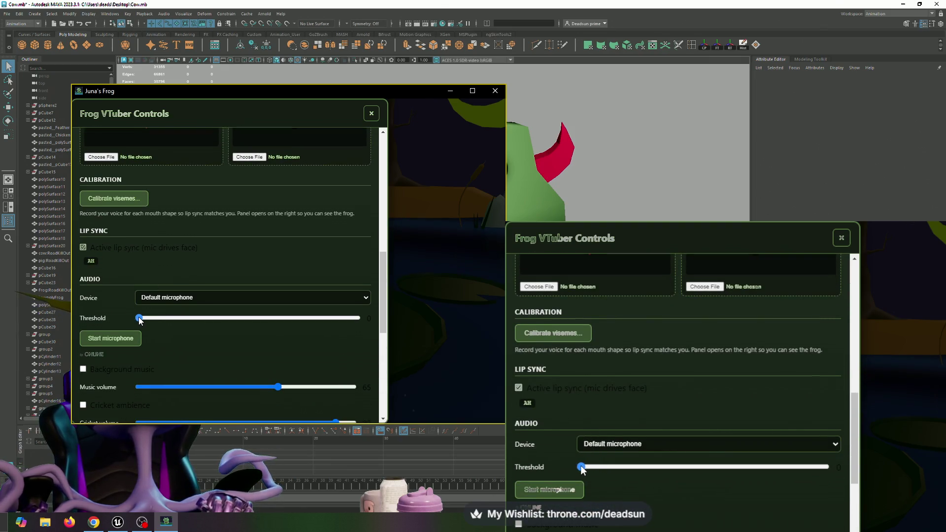
- Close the settings panel, send the frog a heart, and hide the pond background so only the frog remains
left_click(373, 117)
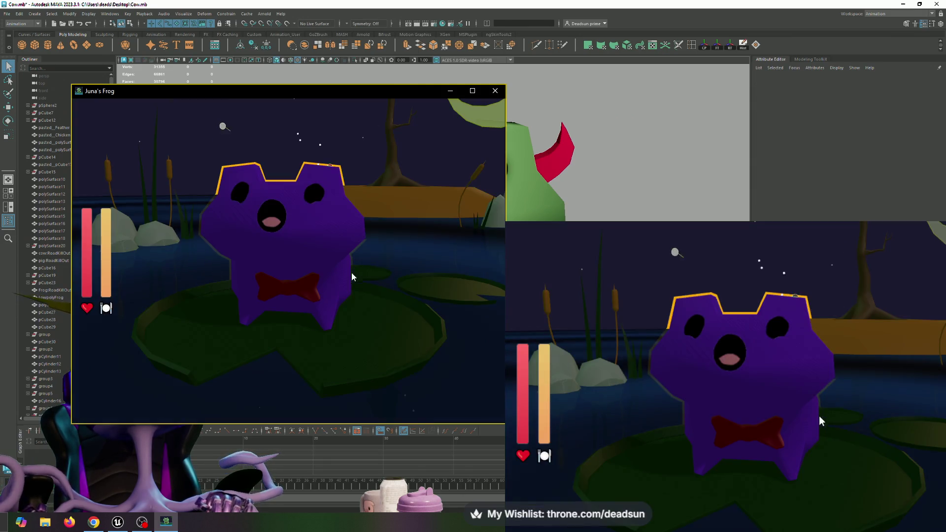
left_click(372, 323)
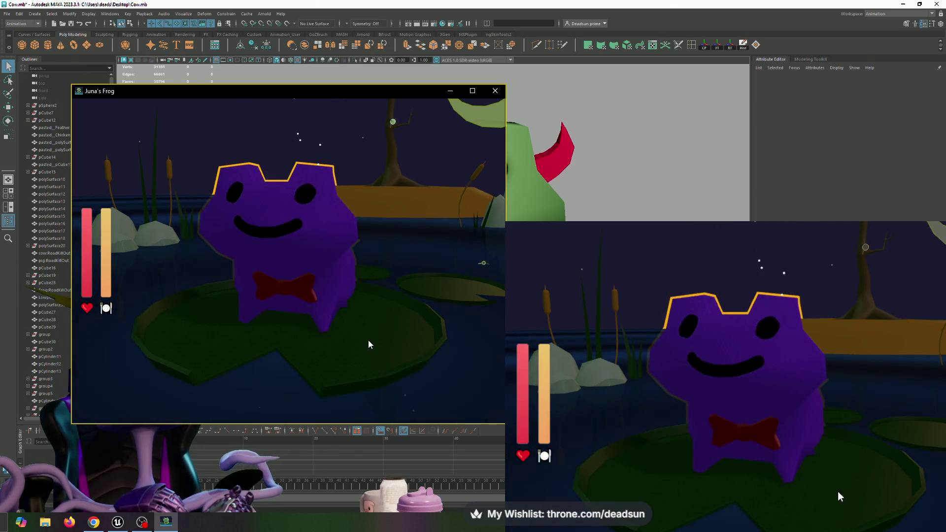
mouse_move(366, 252)
left_mouse_down()
mouse_move(360, 304)
mouse_move(456, 273)
mouse_move(412, 283)
left_mouse_up()
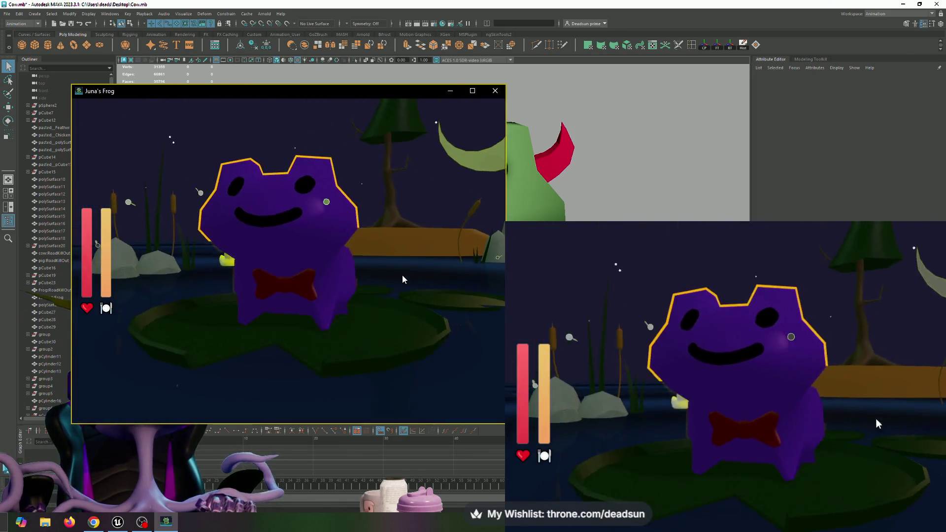
left_click(641, 309)
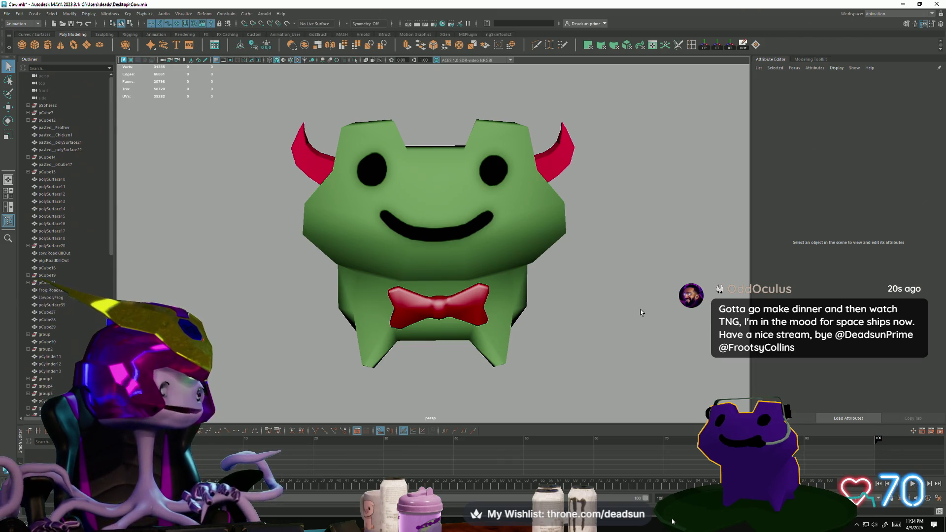
scroll(524, 231, "down", 5)
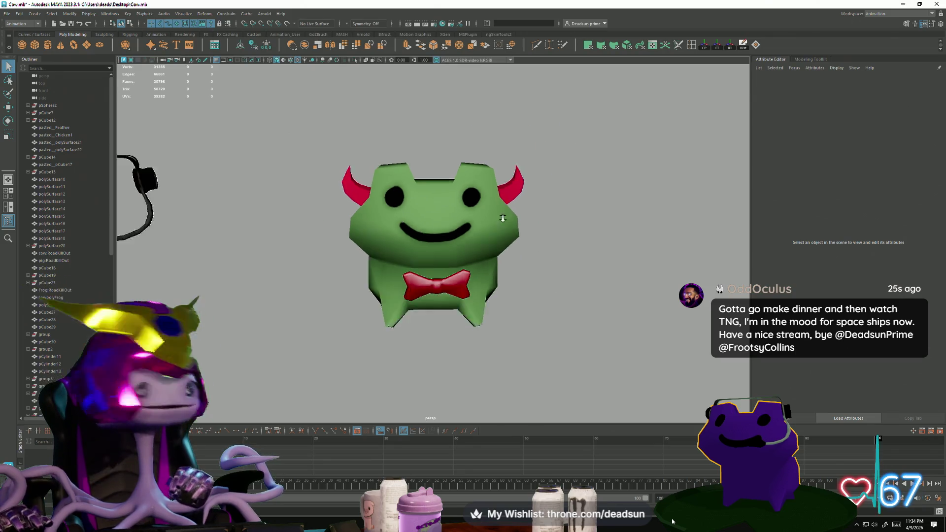
mouse_move(524, 231)
left_mouse_down("alt")
mouse_move(389, 275)
mouse_move(459, 320)
mouse_move(333, 290)
mouse_move(381, 367)
left_mouse_up("alt")
right_click_drag(381, 368, 502, 405, "alt")
left_click_drag(502, 405, 391, 321, "alt")
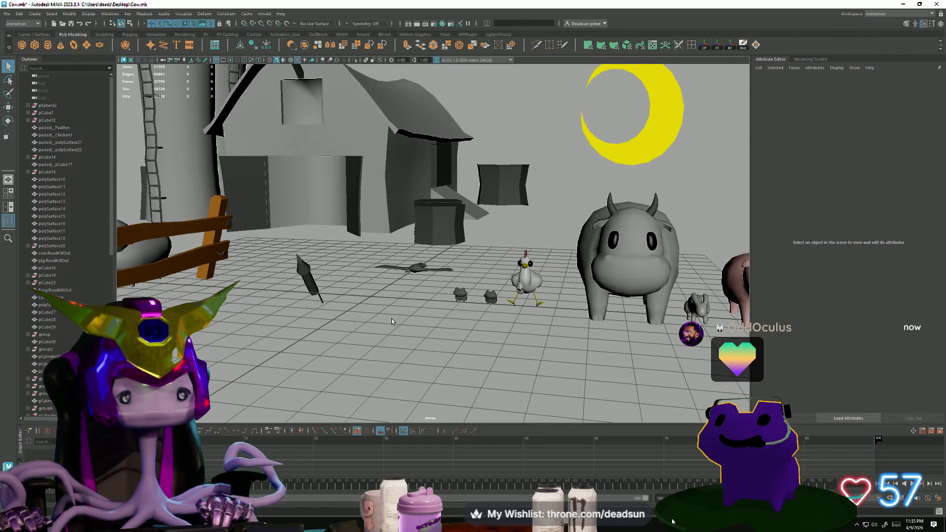
- Save the Cow scene with File > Save Scene
mouse_move(391, 320)
left_mouse_down("alt")
mouse_move(365, 261)
mouse_move(303, 360)
left_mouse_up("alt")
scroll(365, 262, "down", 5)
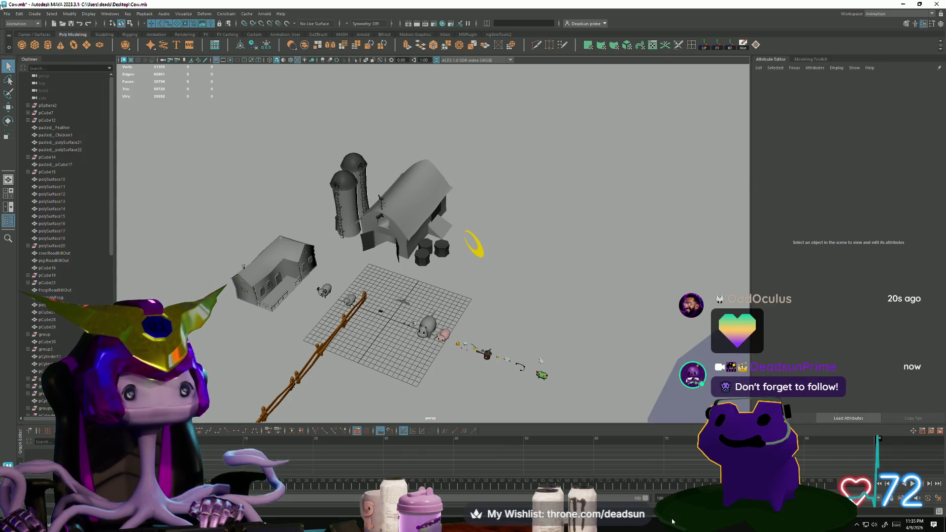
left_click(7, 13)
left_click(24, 45)
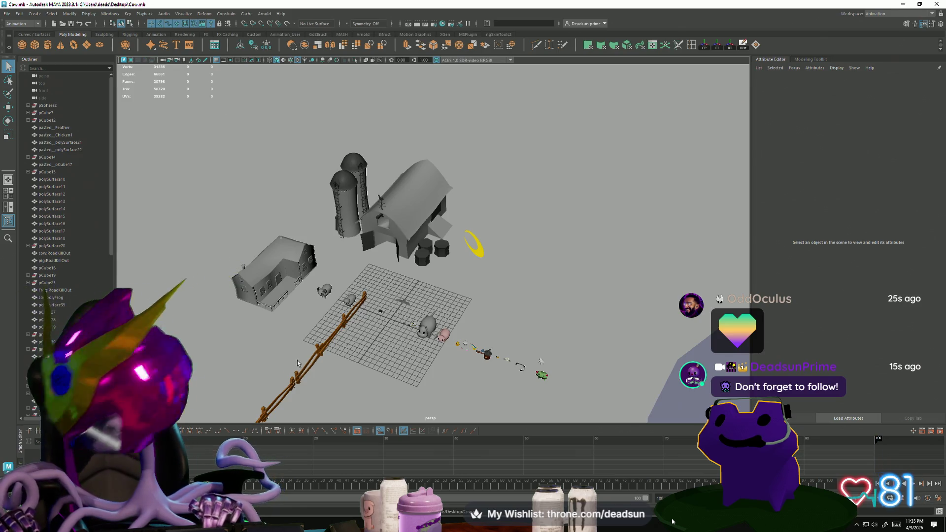
- Tumble and dolly around the farm to view the barn, cow, pig and chicken up close
mouse_move(297, 363)
left_mouse_down("alt")
mouse_move(324, 324)
mouse_move(330, 335)
left_mouse_up("alt")
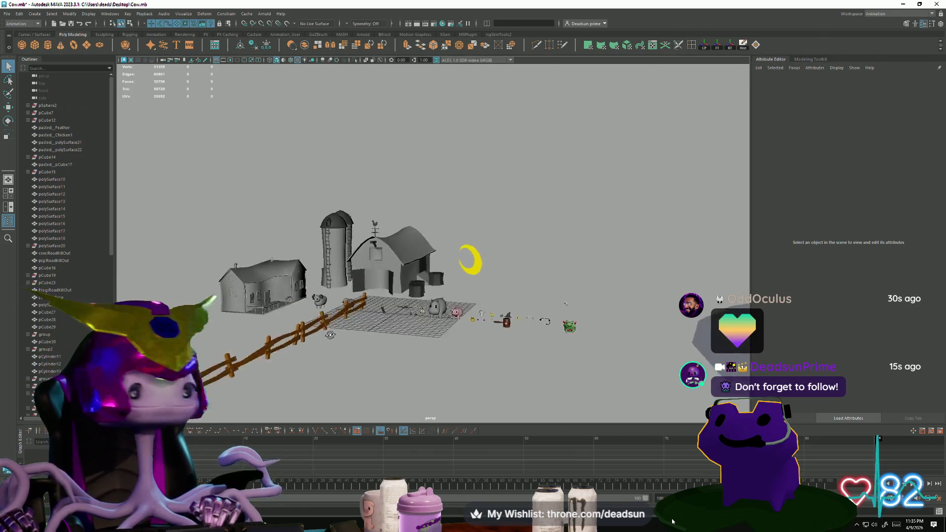
right_click_drag(329, 335, 504, 371, "alt")
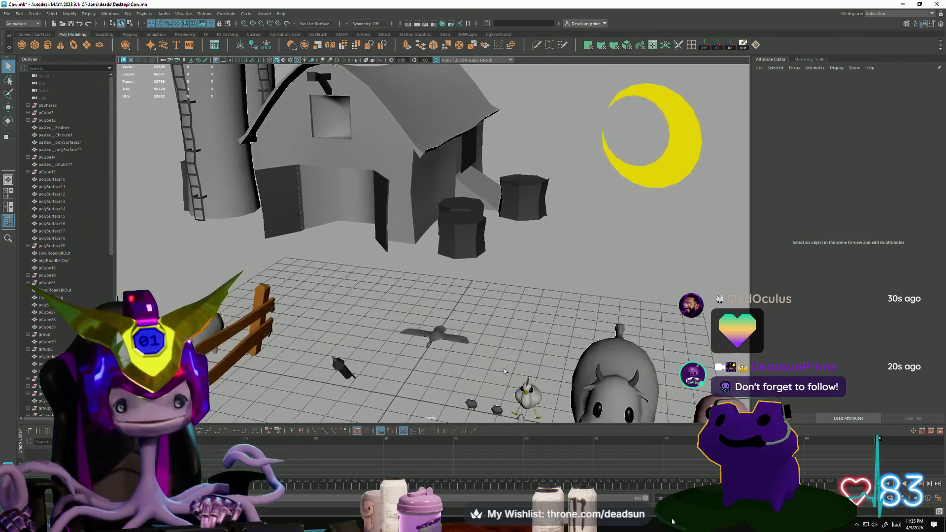
mouse_move(504, 368)
left_mouse_down("alt")
mouse_move(408, 287)
mouse_move(429, 305)
left_mouse_up("alt")
right_click_drag(428, 305, 481, 369, "alt")
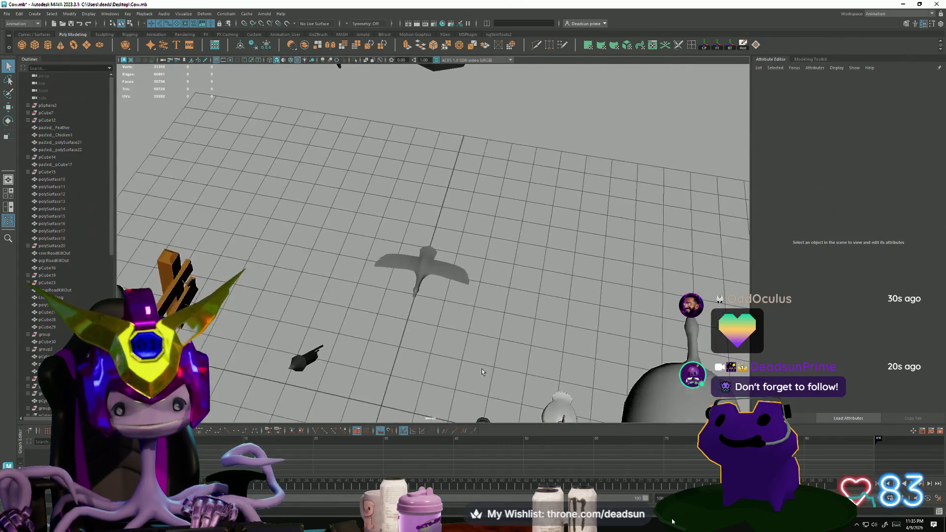
left_click_drag(482, 372, 443, 345, "alt")
mouse_move(443, 345)
right_mouse_down("alt")
mouse_move(412, 338)
mouse_move(405, 317)
mouse_move(431, 312)
mouse_move(332, 333)
right_mouse_up("alt")
left_click_drag(332, 333, 326, 353, "alt")
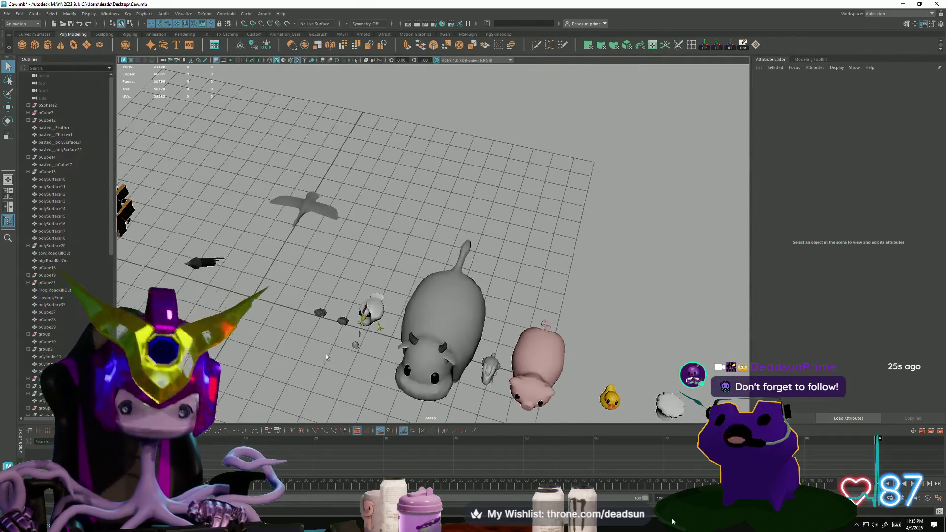
right_click_drag(326, 353, 318, 360, "alt")
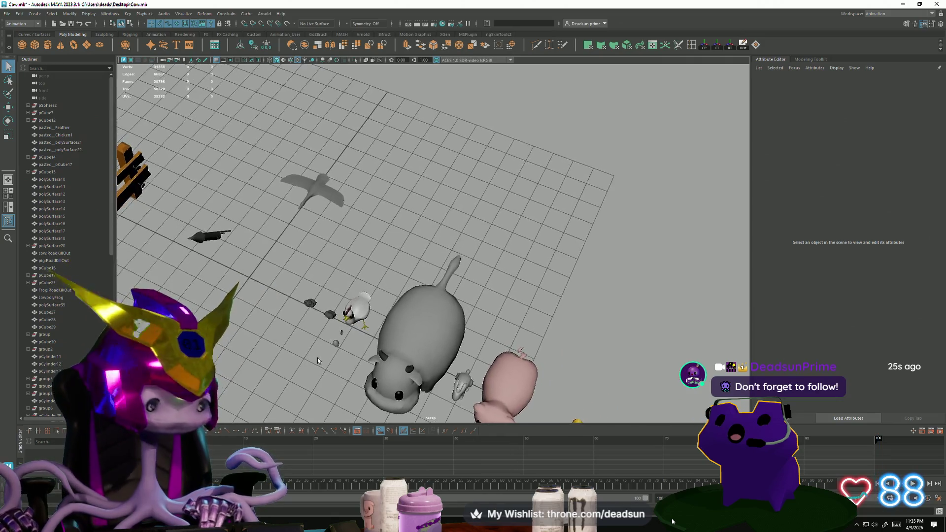
left_click_drag(317, 361, 323, 338, "alt")
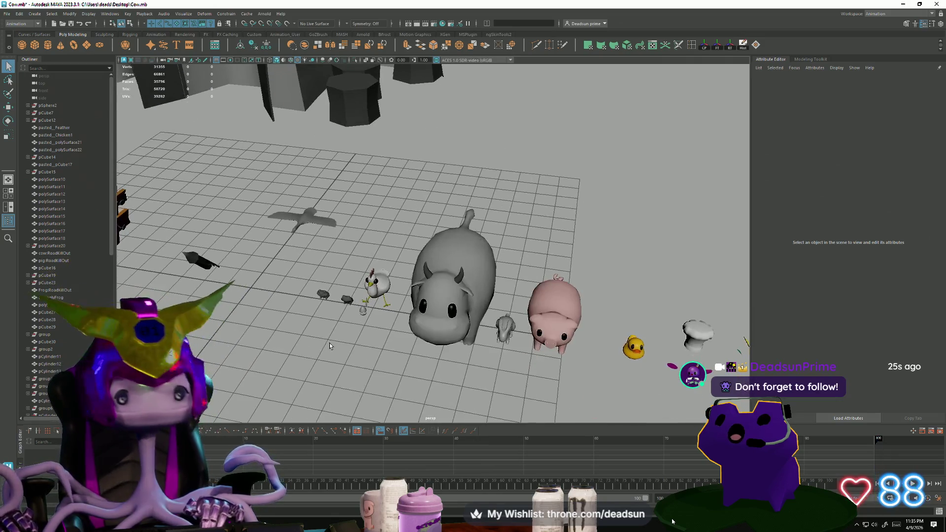
- Browse the Edit menu without choosing a command, then shrink the Cow window to reveal the dropship scene
left_click(18, 13)
left_click(23, 46)
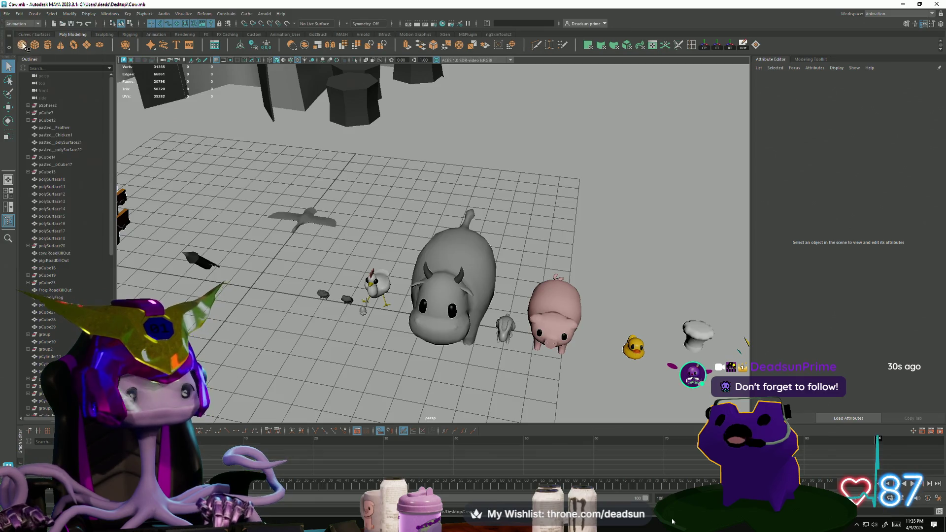
mouse_move(483, 266)
left_mouse_down("alt")
mouse_move(503, 259)
mouse_move(382, 270)
mouse_move(307, 263)
mouse_move(425, 355)
mouse_move(430, 326)
mouse_move(247, 301)
mouse_move(266, 309)
left_mouse_up("alt")
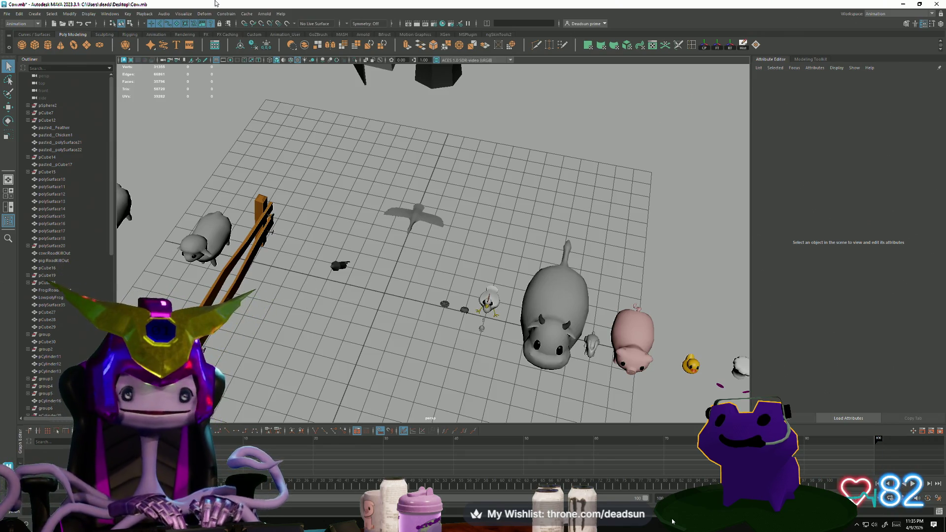
mouse_move(215, 3)
left_mouse_down()
mouse_move(340, 33)
mouse_move(591, 47)
mouse_move(838, 43)
mouse_move(264, 74)
mouse_move(330, 78)
left_mouse_up()
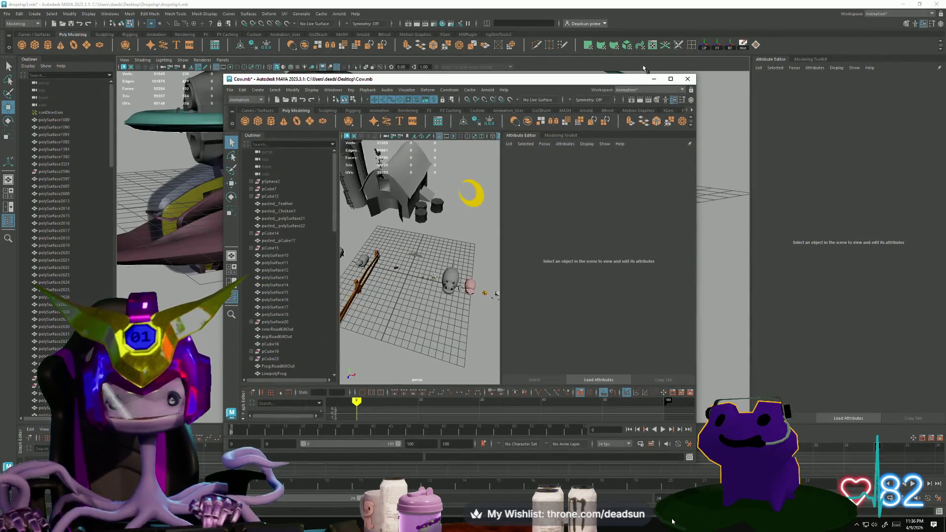
left_click(671, 80)
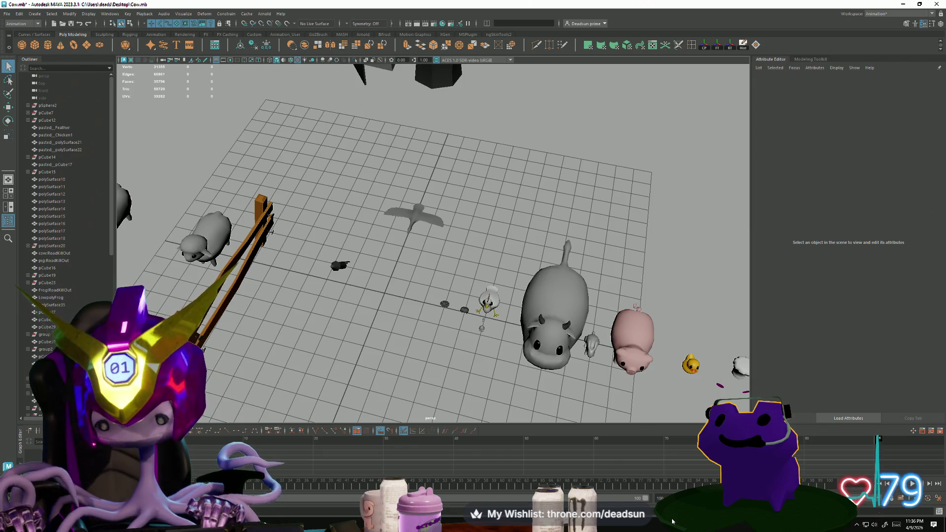
left_click(672, 522)
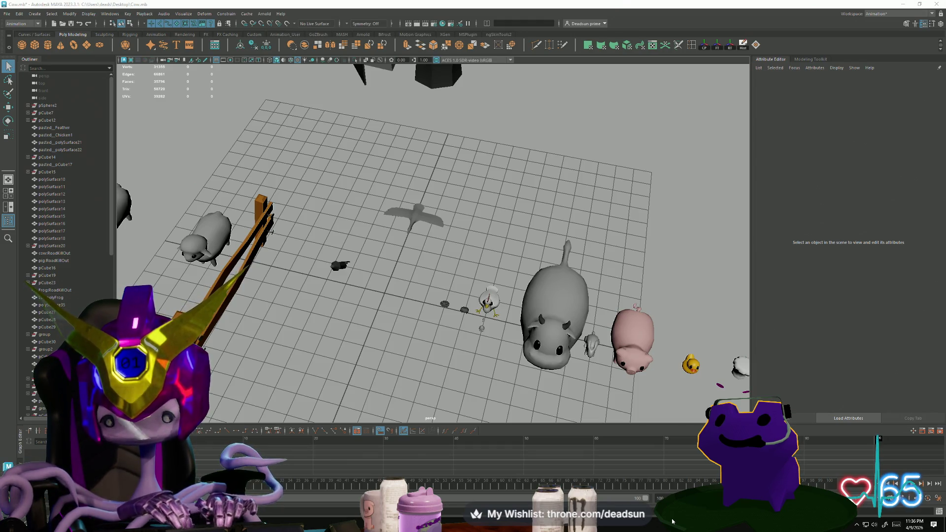
left_click(672, 522)
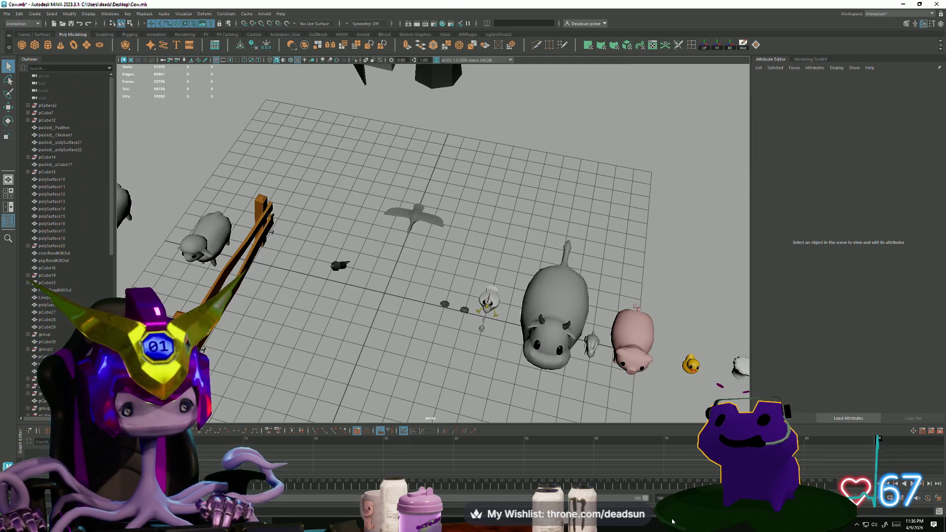
mouse_move(672, 521)
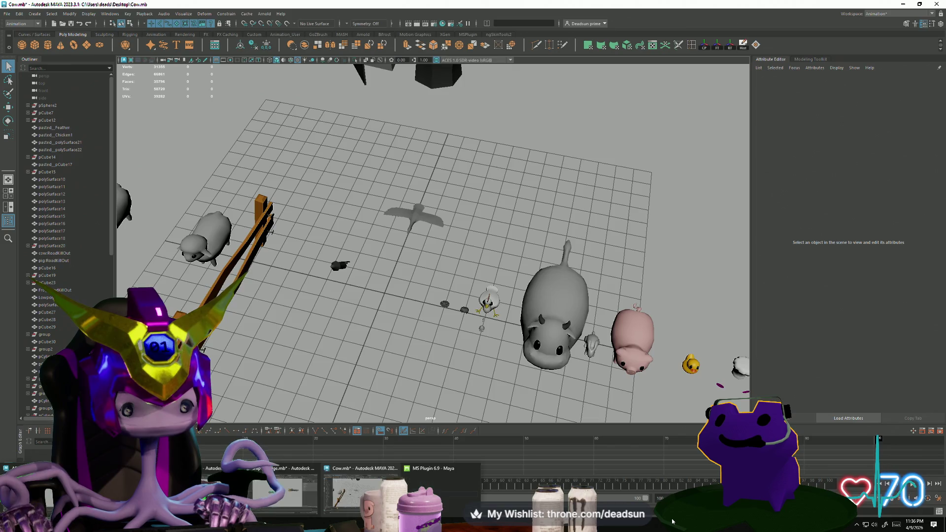
- Bring dropship5.mb to the front, frame it in object mode with nothing selected, and save the scene
left_click(227, 490)
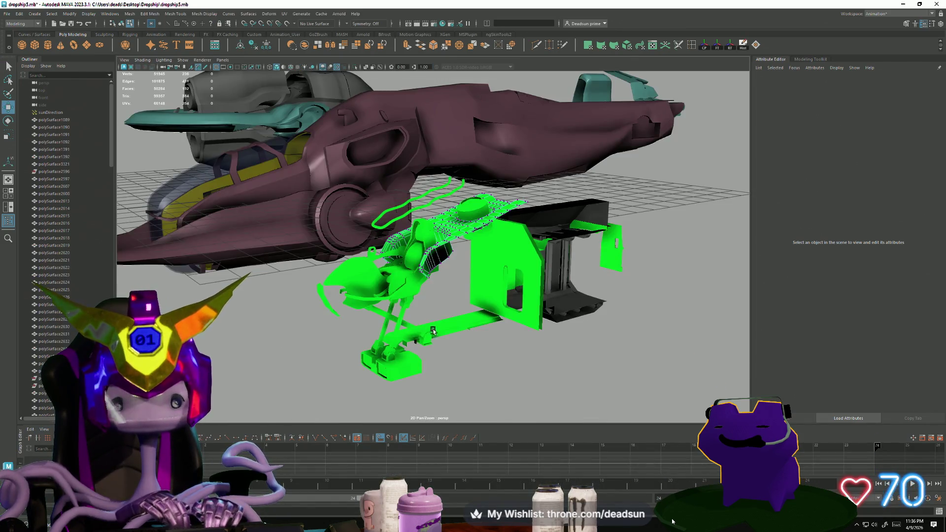
key("f")
right_click_drag(471, 251, 566, 214)
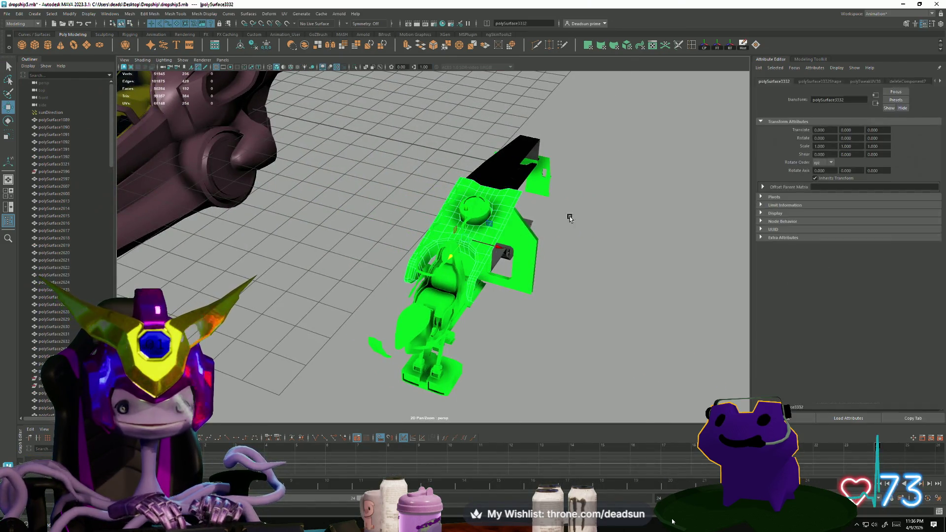
left_click(331, 138)
left_click(4, 13)
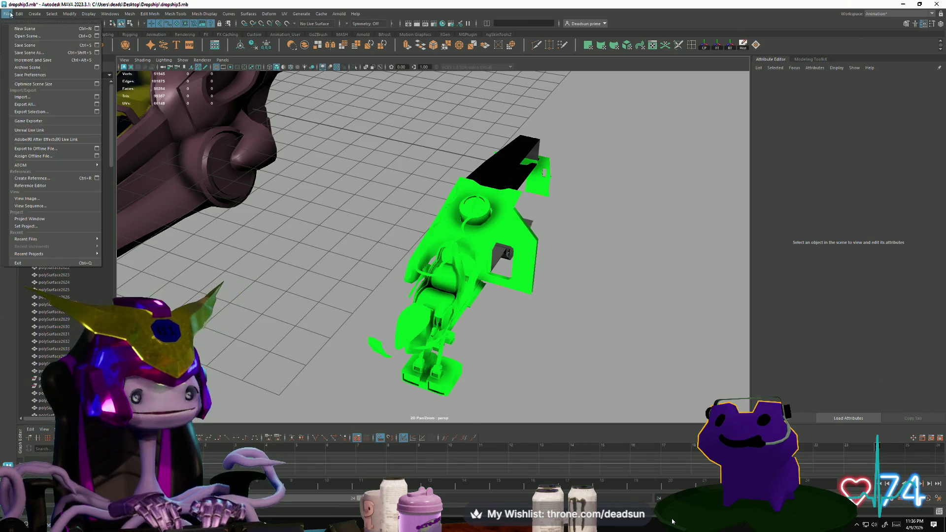
left_click(30, 40)
- Select the green cockpit seat mesh and orbit to view it from below
left_click_drag(409, 247, 268, 304, "alt")
left_click(296, 288)
mouse_move(358, 308)
left_mouse_down("alt")
mouse_move(400, 254)
mouse_move(316, 312)
mouse_move(281, 324)
mouse_move(434, 352)
mouse_move(439, 312)
mouse_move(404, 317)
mouse_move(422, 302)
mouse_move(356, 292)
mouse_move(387, 309)
mouse_move(348, 311)
mouse_move(413, 311)
mouse_move(374, 298)
mouse_move(374, 317)
mouse_move(321, 304)
mouse_move(450, 304)
mouse_move(372, 323)
mouse_move(312, 309)
mouse_move(290, 281)
mouse_move(329, 324)
mouse_move(416, 332)
mouse_move(477, 299)
left_mouse_up("alt")
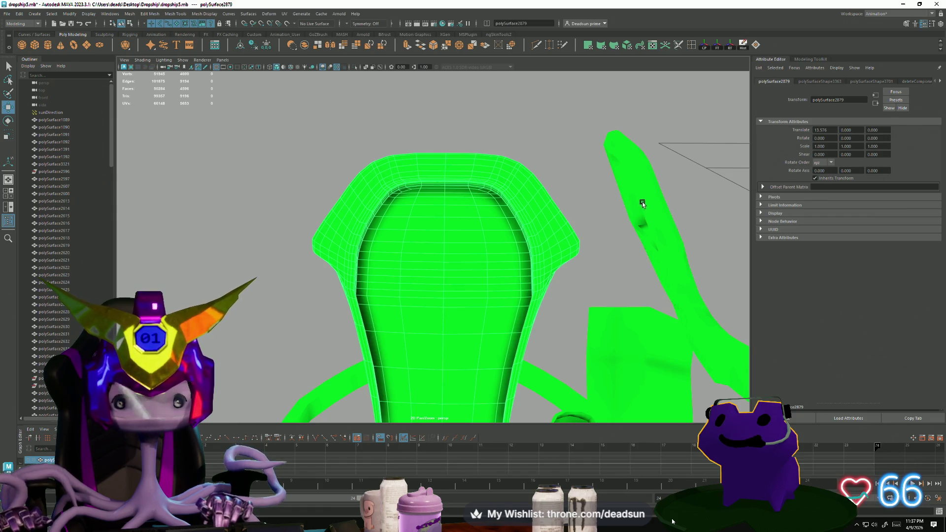
- Select the green D-shaped arch piece and pick a single edge on its inner side
mouse_move(642, 203)
left_mouse_down("alt")
mouse_move(577, 291)
mouse_move(532, 230)
mouse_move(493, 217)
mouse_move(445, 213)
mouse_move(417, 233)
mouse_move(468, 226)
mouse_move(419, 251)
left_mouse_up("alt")
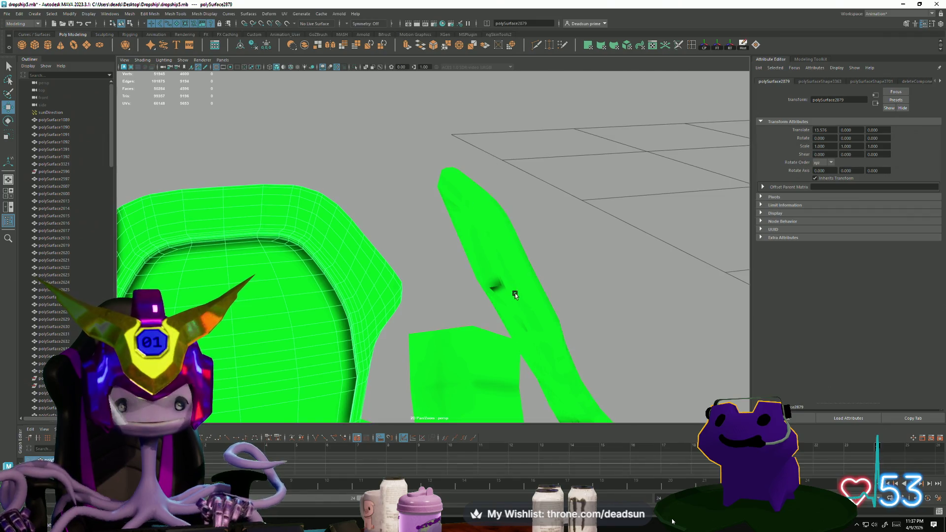
mouse_move(515, 295)
left_mouse_down("alt")
mouse_move(513, 250)
mouse_move(454, 205)
left_mouse_up("alt")
left_click(420, 217)
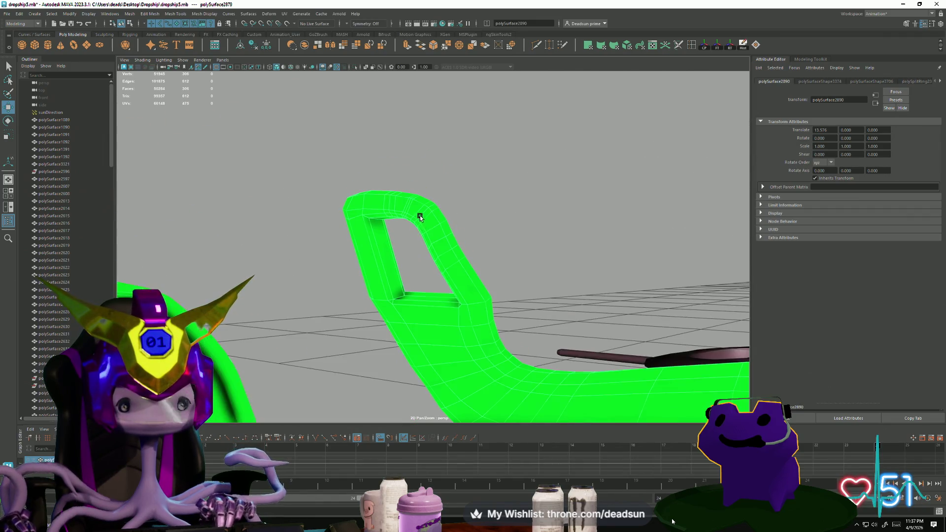
mouse_move(442, 246)
left_mouse_down("alt")
mouse_move(497, 332)
mouse_move(521, 294)
mouse_move(486, 290)
mouse_move(455, 318)
mouse_move(426, 302)
mouse_move(410, 309)
mouse_move(443, 312)
mouse_move(485, 299)
left_mouse_up("alt")
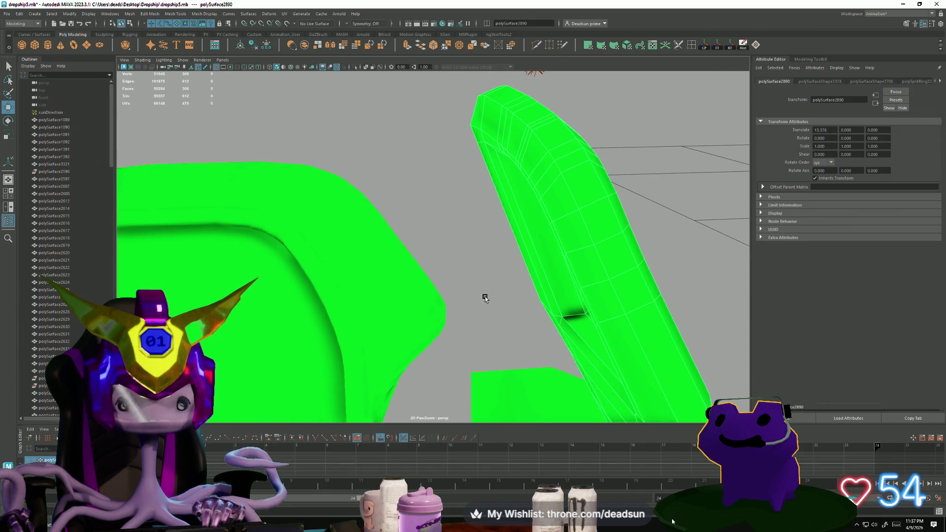
left_click(548, 225)
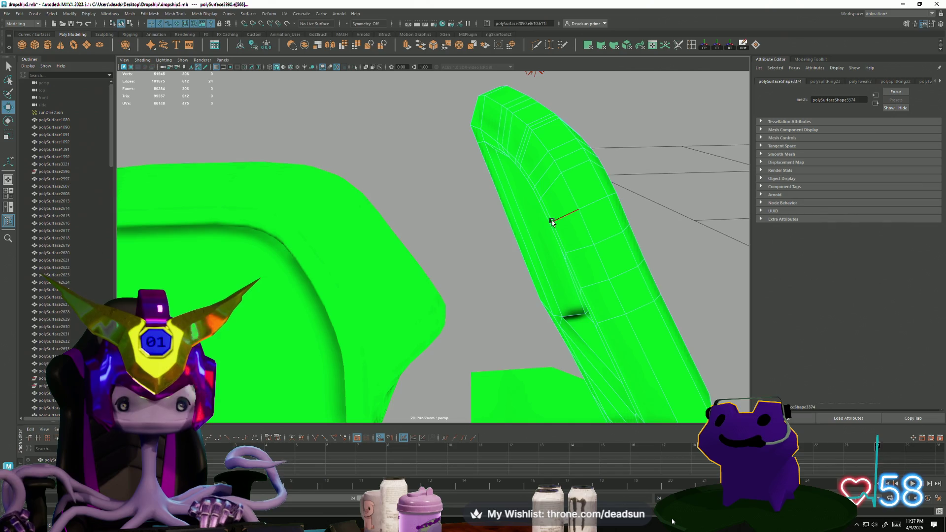
mouse_move(545, 233)
right_mouse_down("alt")
mouse_move(558, 275)
mouse_move(389, 289)
right_mouse_up("alt")
mouse_move(389, 289)
left_mouse_down("alt")
mouse_move(518, 303)
mouse_move(405, 256)
left_mouse_up("alt")
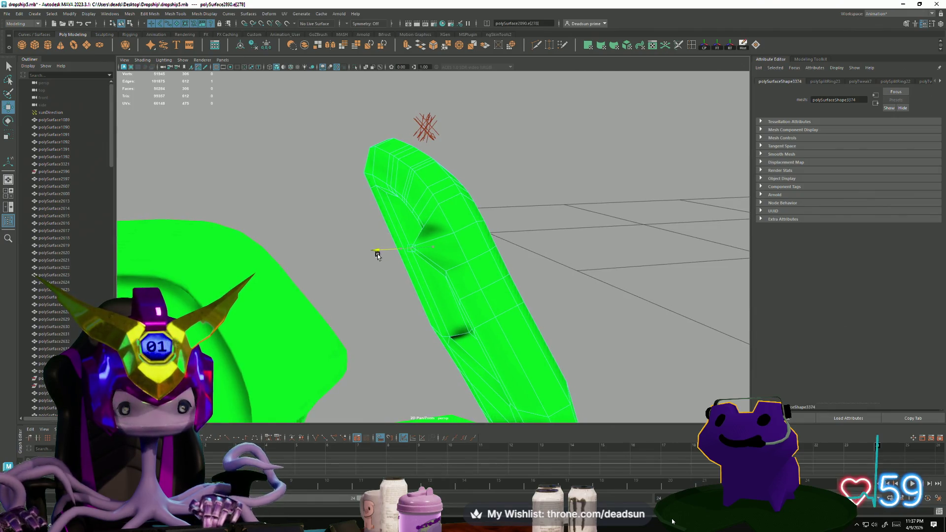
left_click(449, 268)
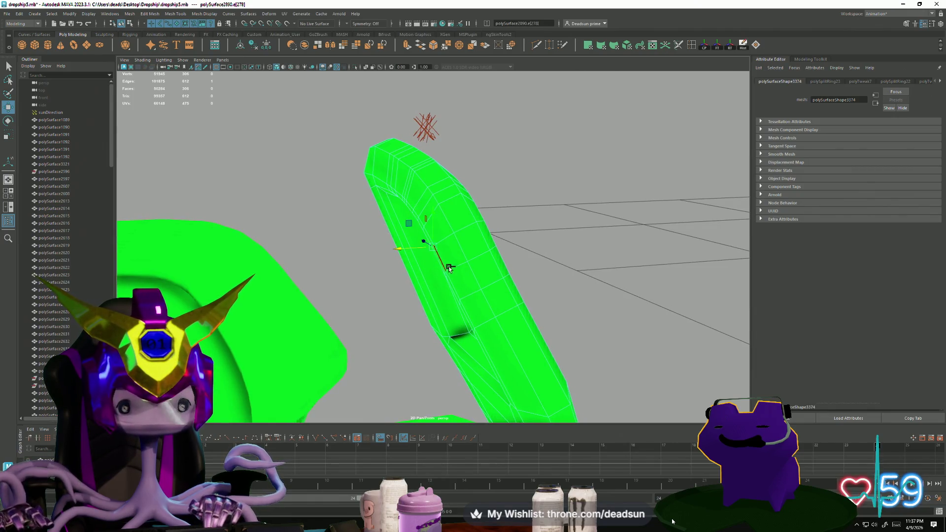
mouse_move(445, 274)
left_mouse_down("alt")
mouse_move(466, 269)
mouse_move(445, 277)
left_mouse_up("alt")
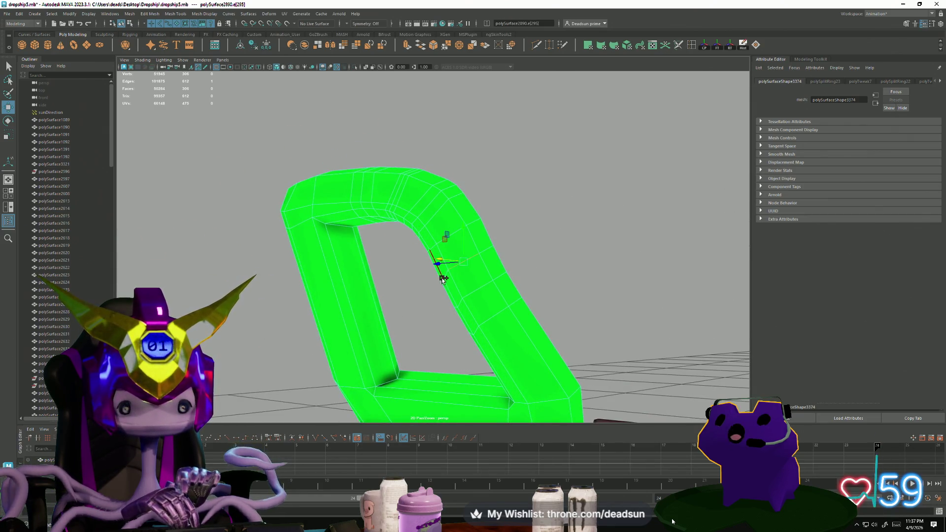
mouse_move(438, 282)
left_mouse_down("alt")
mouse_move(397, 289)
mouse_move(436, 263)
mouse_move(517, 274)
mouse_move(354, 275)
mouse_move(437, 262)
mouse_move(441, 306)
mouse_move(453, 296)
mouse_move(416, 297)
mouse_move(483, 371)
mouse_move(488, 324)
mouse_move(490, 338)
mouse_move(448, 349)
mouse_move(468, 349)
mouse_move(484, 338)
mouse_move(469, 320)
mouse_move(436, 338)
mouse_move(353, 348)
mouse_move(424, 349)
mouse_move(414, 362)
mouse_move(463, 375)
mouse_move(531, 325)
mouse_move(586, 322)
mouse_move(473, 320)
mouse_move(508, 323)
mouse_move(529, 354)
mouse_move(484, 351)
mouse_move(433, 327)
mouse_move(512, 321)
mouse_move(444, 306)
mouse_move(416, 318)
mouse_move(467, 365)
mouse_move(496, 356)
mouse_move(436, 328)
mouse_move(443, 269)
mouse_move(469, 318)
mouse_move(496, 312)
mouse_move(435, 324)
mouse_move(444, 327)
left_mouse_up("alt")
left_click(484, 338)
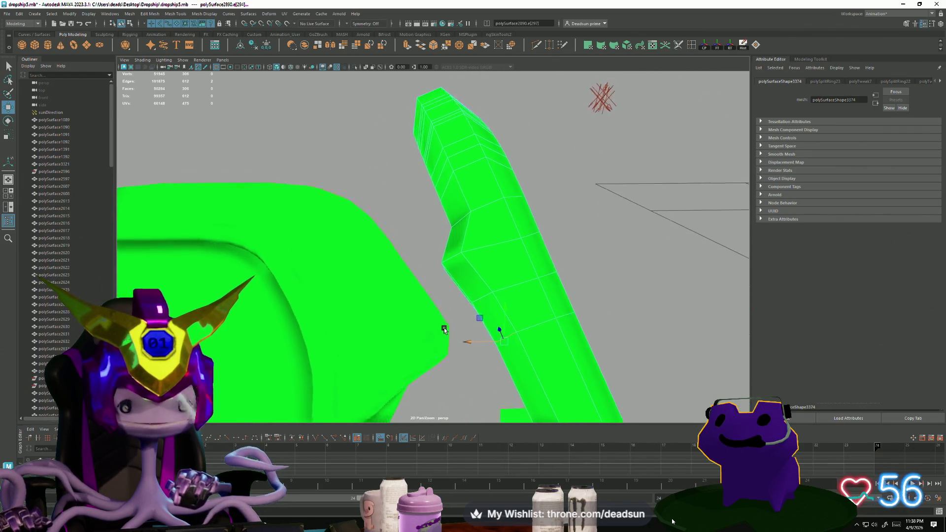
left_click_drag(490, 268, 463, 276, "alt")
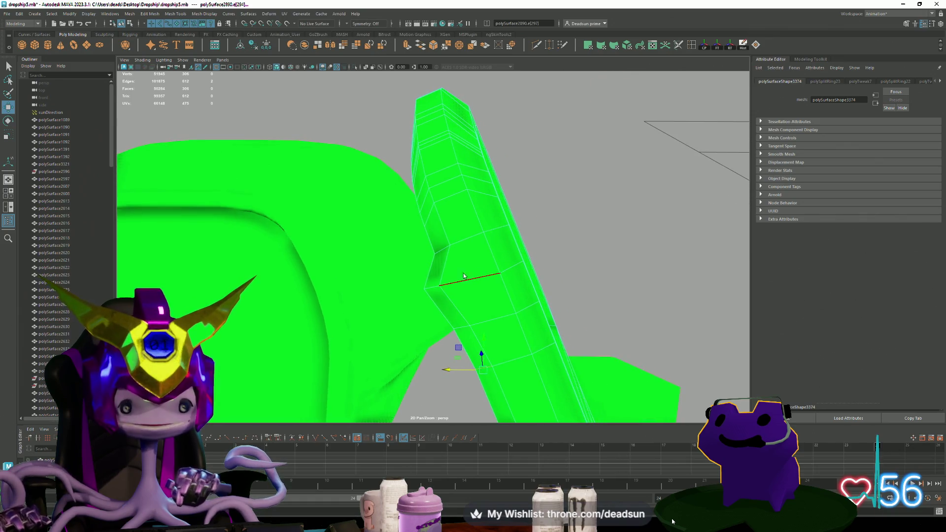
right_click_drag(428, 270, 436, 302)
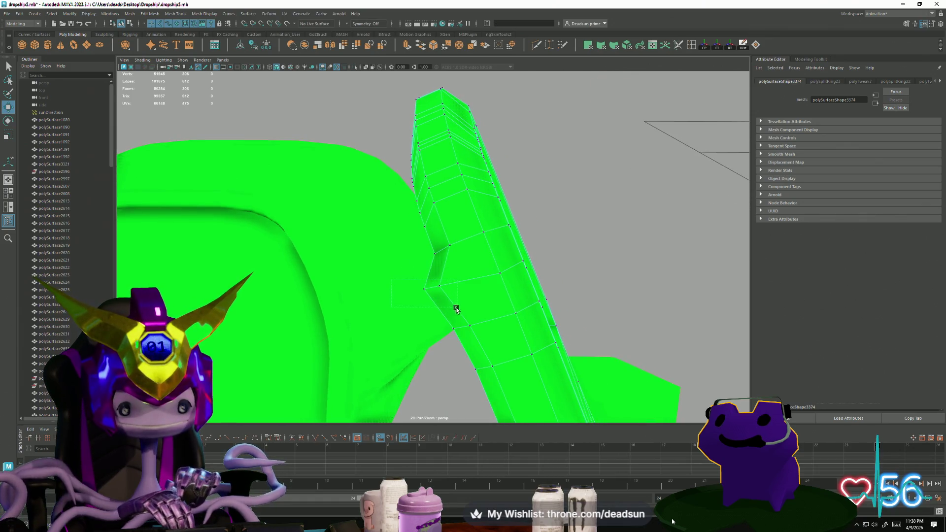
left_click(457, 309)
mouse_move(457, 309)
left_mouse_down("alt")
mouse_move(463, 296)
mouse_move(451, 315)
mouse_move(457, 307)
left_mouse_up("alt")
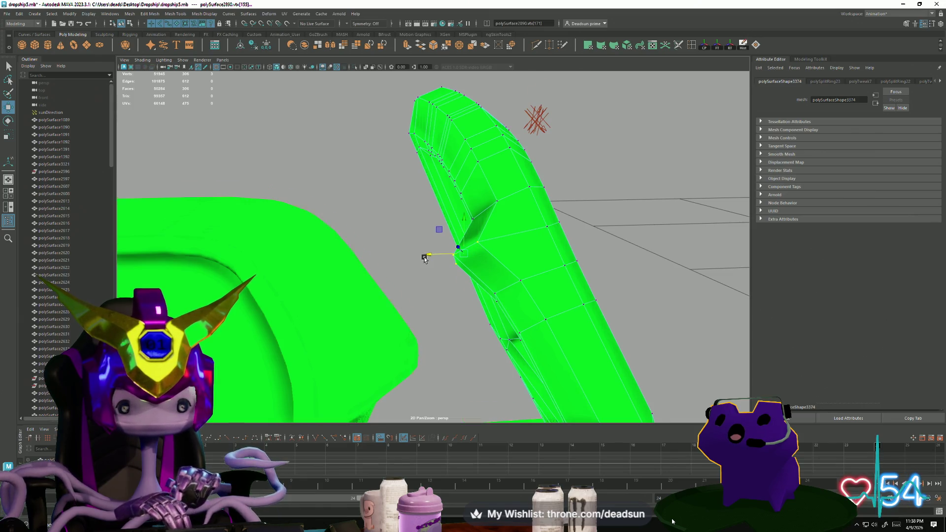
left_click_drag(425, 259, 590, 242, "alt")
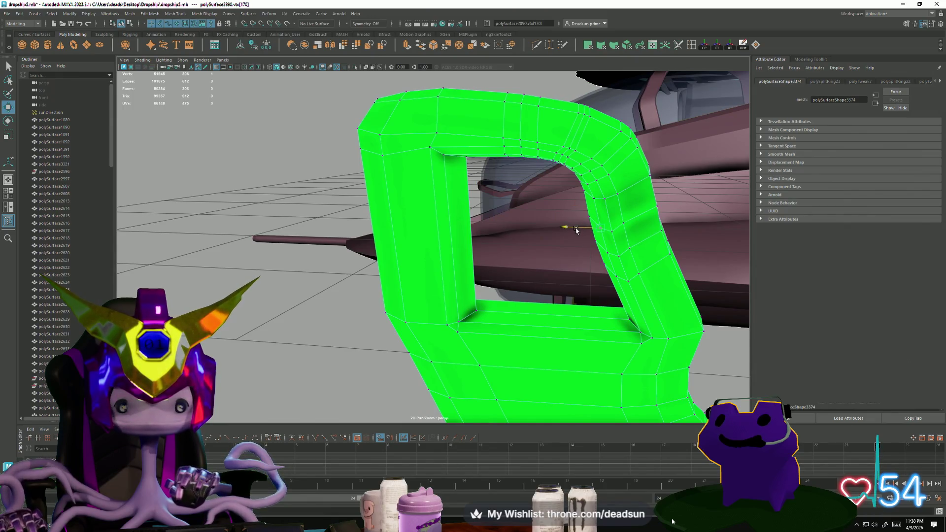
mouse_move(574, 231)
left_mouse_down("alt")
mouse_move(612, 258)
mouse_move(578, 226)
left_mouse_up("alt")
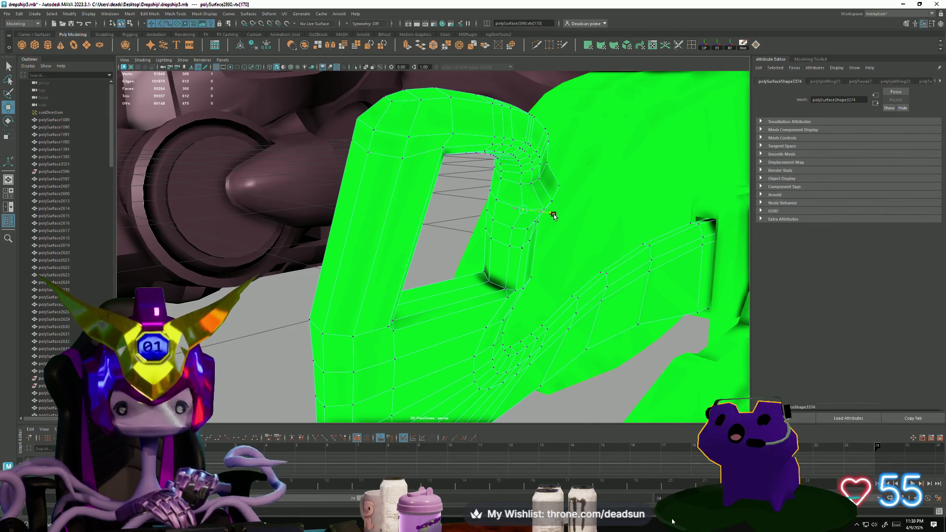
mouse_move(512, 231)
left_mouse_down("alt")
mouse_move(498, 231)
mouse_move(512, 225)
left_mouse_up("alt")
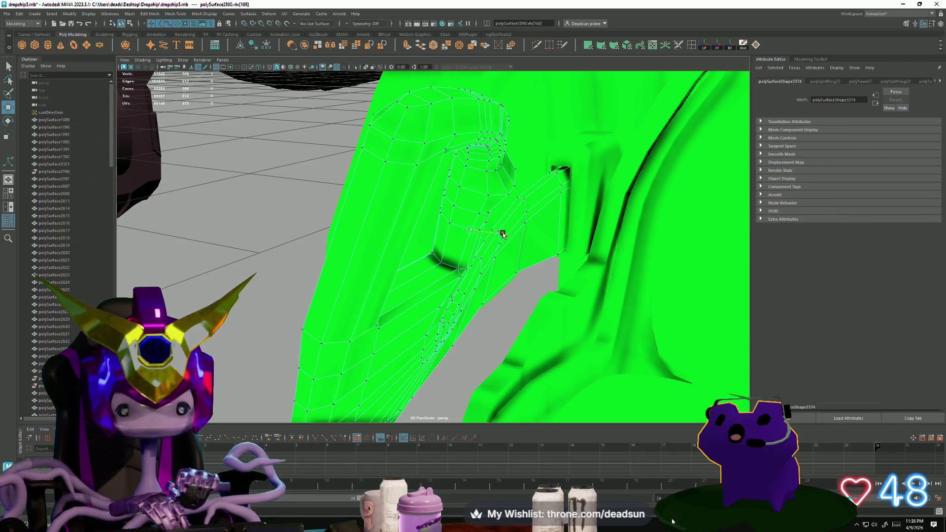
mouse_move(503, 233)
left_mouse_down("alt")
mouse_move(517, 232)
mouse_move(438, 227)
mouse_move(462, 287)
mouse_move(452, 291)
mouse_move(449, 274)
mouse_move(456, 298)
mouse_move(483, 281)
mouse_move(454, 302)
mouse_move(465, 282)
mouse_move(449, 312)
mouse_move(555, 213)
mouse_move(560, 242)
mouse_move(523, 270)
left_mouse_up("alt")
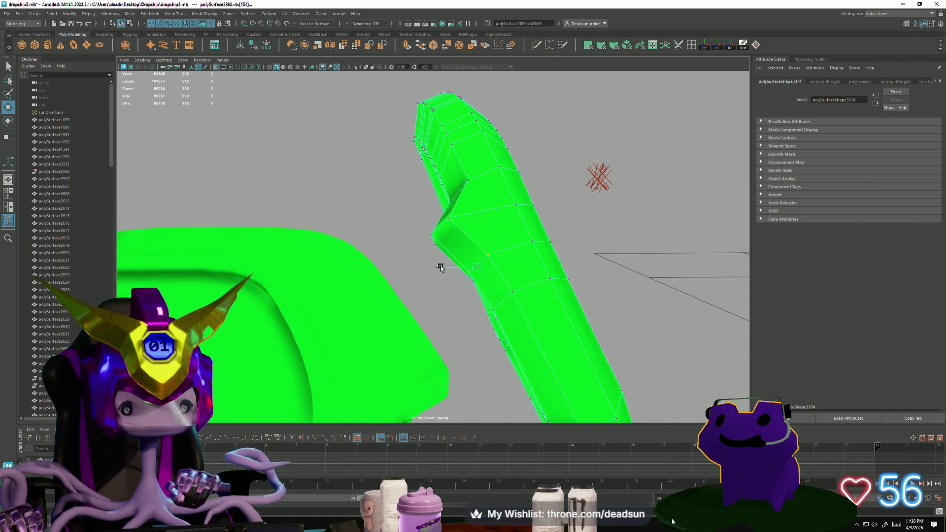
mouse_move(439, 266)
left_mouse_down("alt")
mouse_move(406, 293)
mouse_move(444, 275)
mouse_move(476, 232)
left_mouse_up("alt")
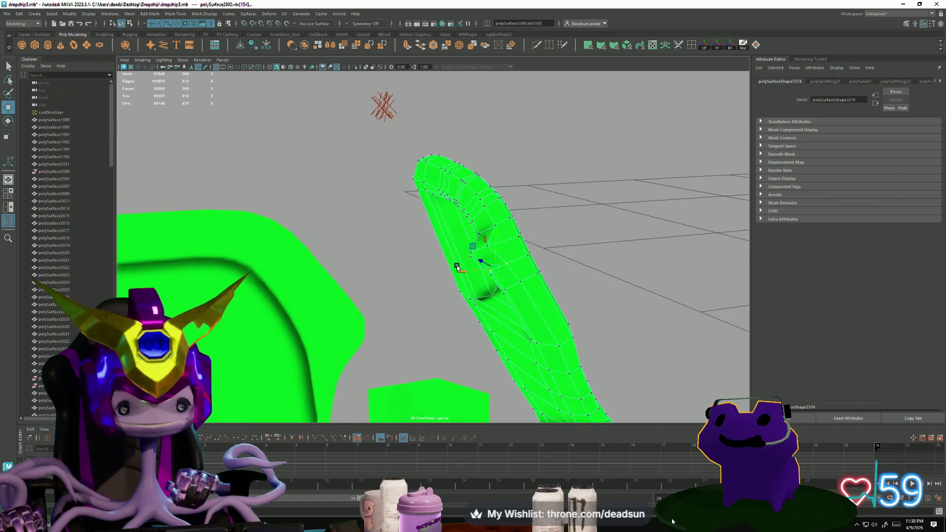
right_click(476, 232)
left_click(512, 221)
left_click(566, 191)
mouse_move(467, 309)
left_mouse_down("alt")
mouse_move(564, 270)
mouse_move(450, 310)
mouse_move(465, 314)
left_mouse_up("alt")
left_click(550, 261)
mouse_move(465, 313)
right_mouse_down("alt")
mouse_move(454, 313)
mouse_move(545, 331)
mouse_move(529, 330)
right_mouse_up("alt")
mouse_move(529, 330)
left_mouse_down("alt")
mouse_move(507, 338)
mouse_move(529, 330)
mouse_move(520, 329)
left_mouse_up("alt")
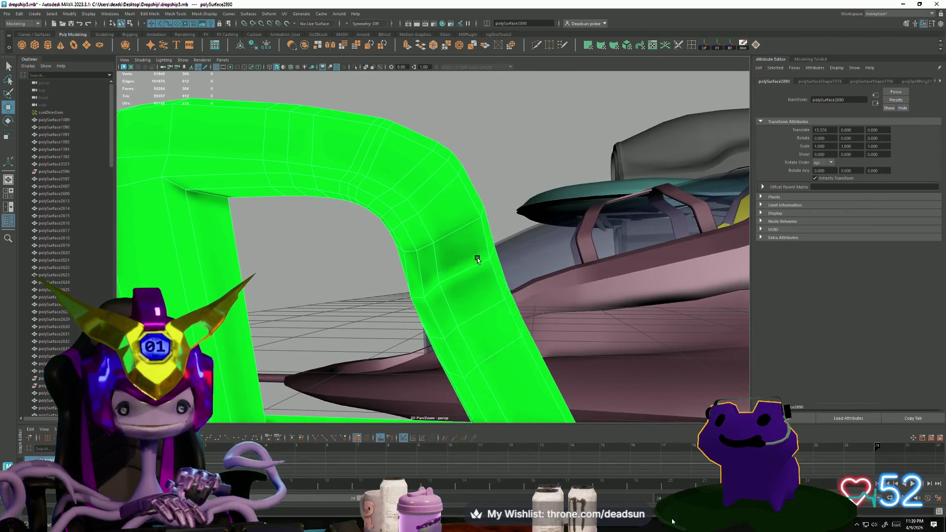
- Leave vertex mode, select the green strip polySurface2890 and view it alone without the pink ship
key("F9")
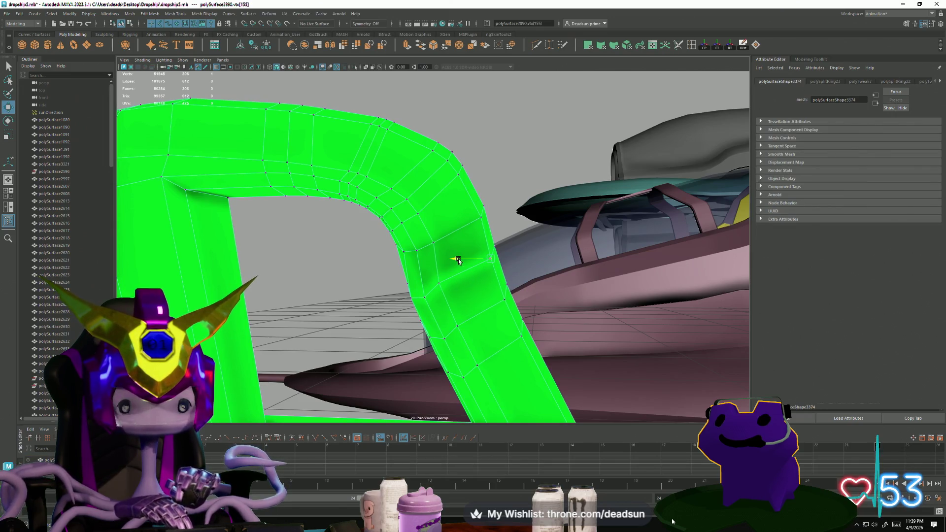
mouse_move(442, 285)
left_mouse_down("alt")
mouse_move(536, 384)
mouse_move(503, 351)
mouse_move(419, 343)
mouse_move(404, 266)
left_mouse_up("alt")
right_click_drag(404, 266, 394, 298)
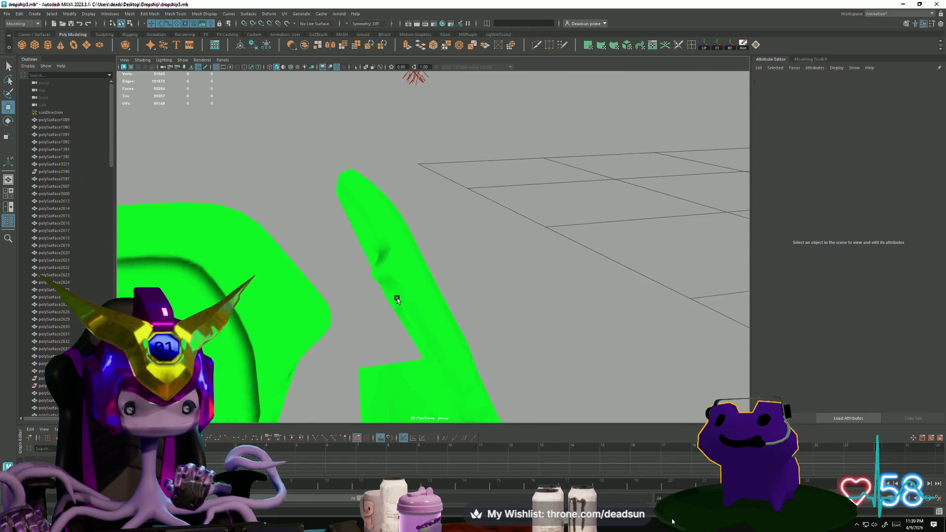
left_click_drag(394, 298, 457, 295, "alt")
left_click(448, 281)
key("f")
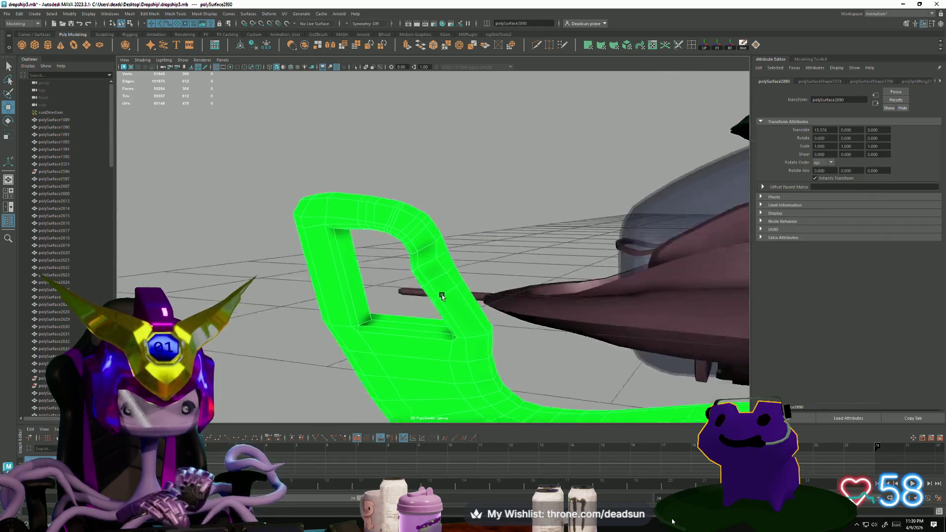
mouse_move(394, 306)
left_mouse_down("alt")
mouse_move(403, 298)
mouse_move(441, 334)
mouse_move(289, 205)
left_mouse_up("alt")
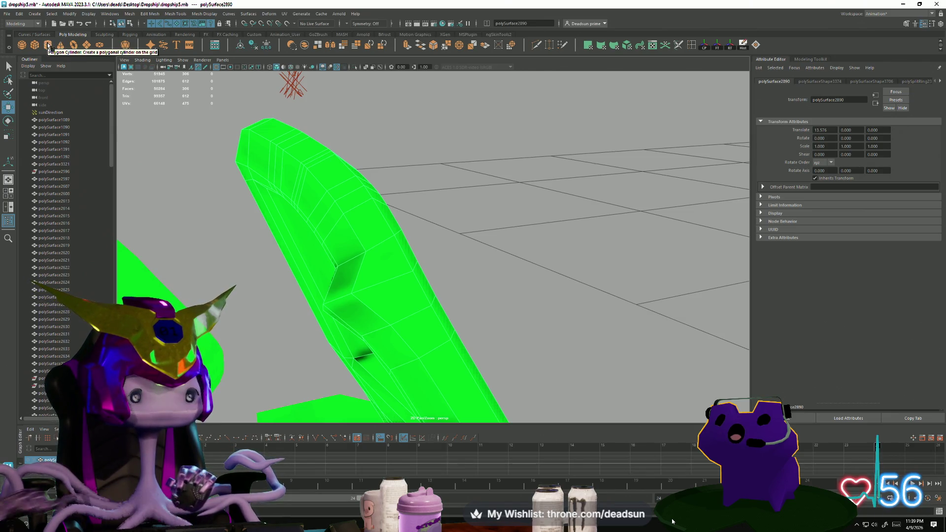
- Create a new polygon cylinder and move it beside the green part
left_click(48, 46)
key("f")
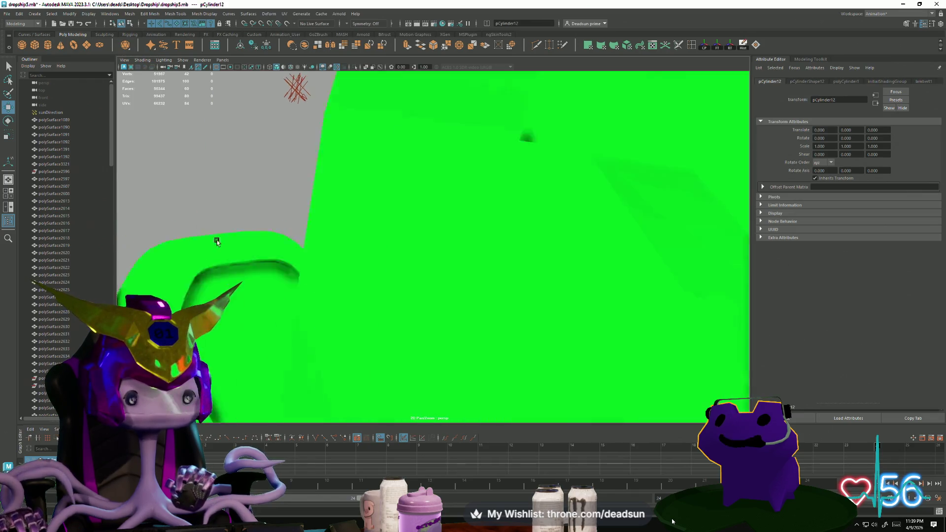
scroll(295, 226, "down", 10)
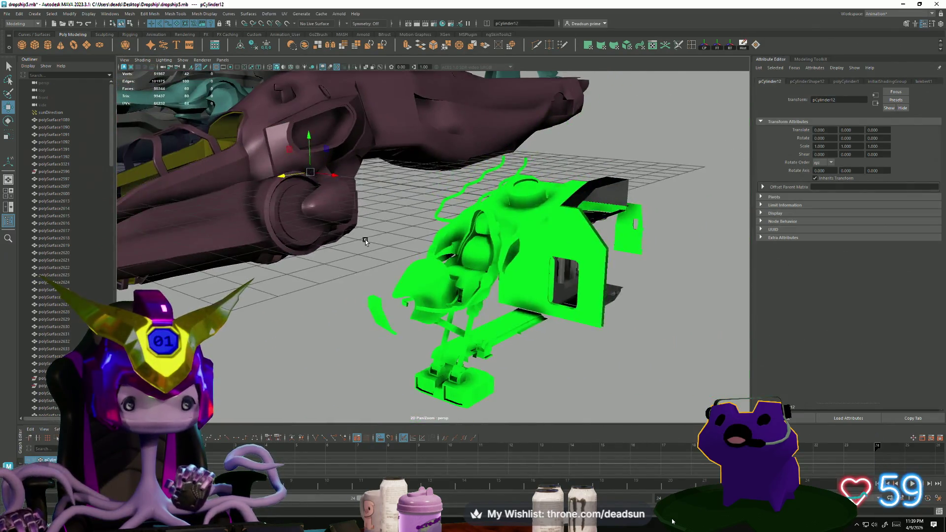
mouse_move(358, 189)
left_mouse_down()
mouse_move(710, 228)
mouse_move(684, 229)
left_mouse_up()
left_click_drag(620, 234, 397, 306)
- Raise the cylinder onto the green D-shaped frame and nudge it into place near the bend
key("e")
key("r")
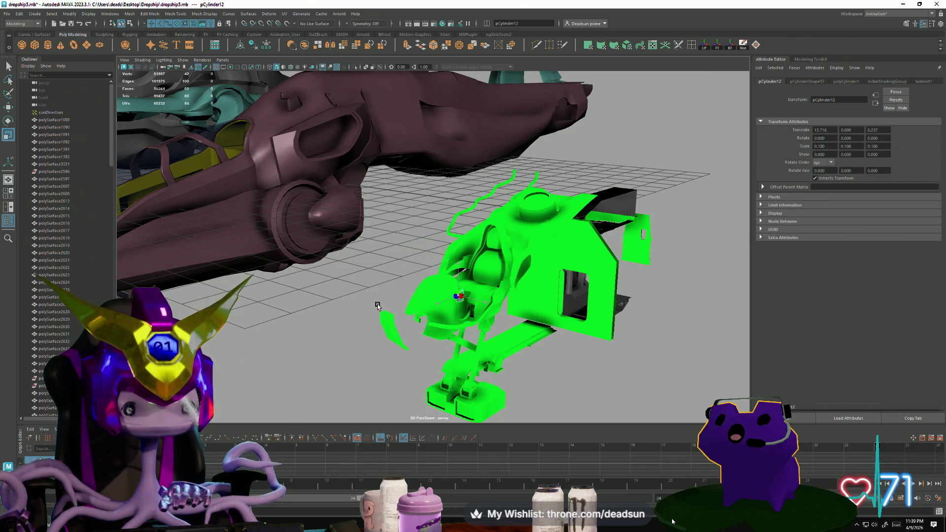
left_click_drag(460, 267, 461, 236)
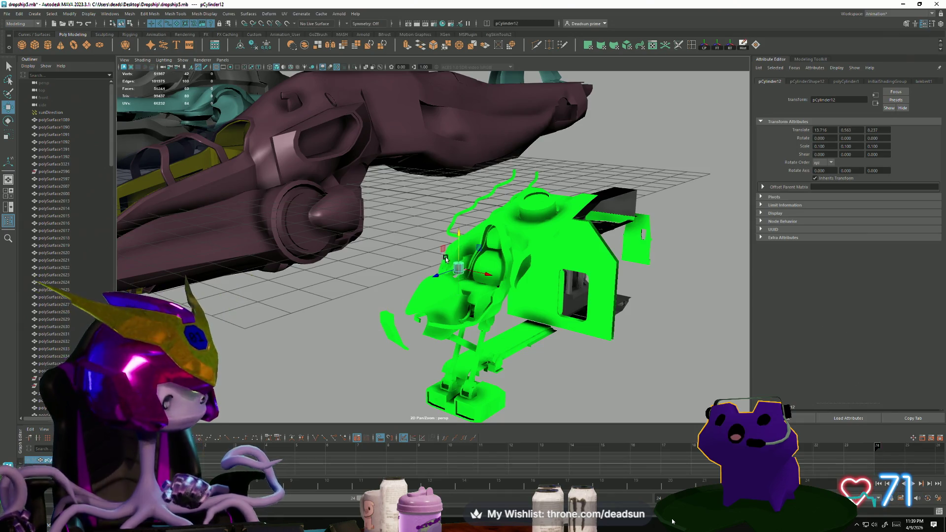
key("f")
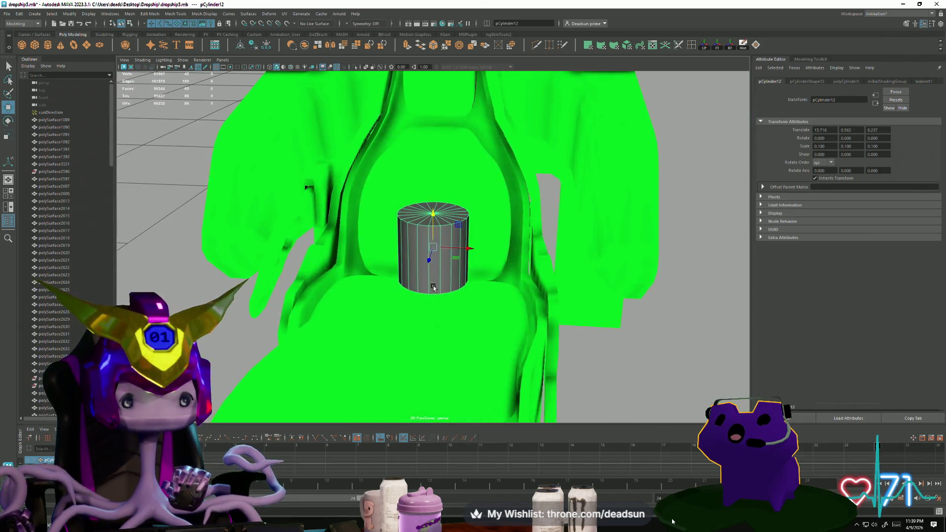
mouse_move(477, 253)
left_mouse_down()
mouse_move(306, 262)
mouse_move(361, 233)
mouse_move(394, 230)
left_mouse_up()
mouse_move(424, 217)
right_mouse_down("alt")
mouse_move(424, 197)
mouse_move(424, 231)
right_mouse_up("alt")
mouse_move(424, 247)
left_mouse_down("alt")
mouse_move(430, 268)
mouse_move(434, 231)
left_mouse_up("alt")
mouse_move(433, 231)
right_mouse_down("alt")
mouse_move(464, 246)
mouse_move(495, 288)
mouse_move(447, 257)
right_mouse_up("alt")
- Scale the cylinder down to 0.011, roughly bolt size
key("r")
left_click_drag(432, 247, 332, 249)
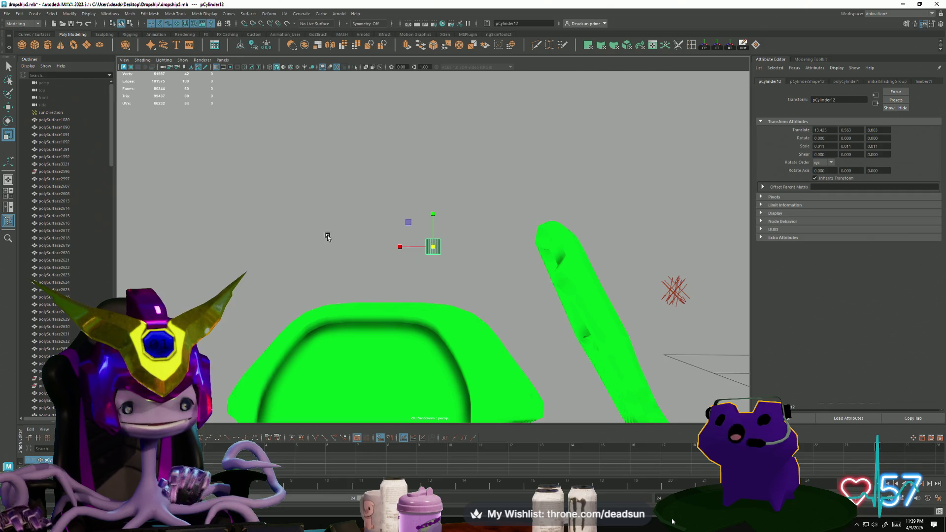
mouse_move(327, 237)
right_mouse_down("alt")
mouse_move(394, 266)
mouse_move(365, 252)
mouse_move(424, 294)
mouse_move(430, 282)
mouse_move(440, 290)
right_mouse_up("alt")
mouse_move(498, 302)
right_mouse_down("alt")
mouse_move(452, 306)
mouse_move(448, 323)
mouse_move(683, 3)
right_mouse_up("alt")
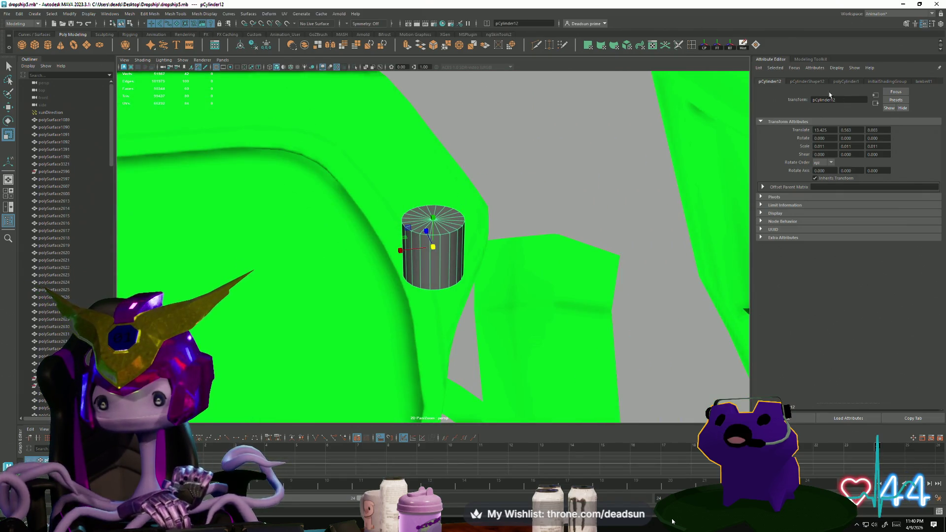
- Reduce polyCylinder1's Subdivisions Axis from 20 to 9
left_click(818, 81)
left_click(846, 81)
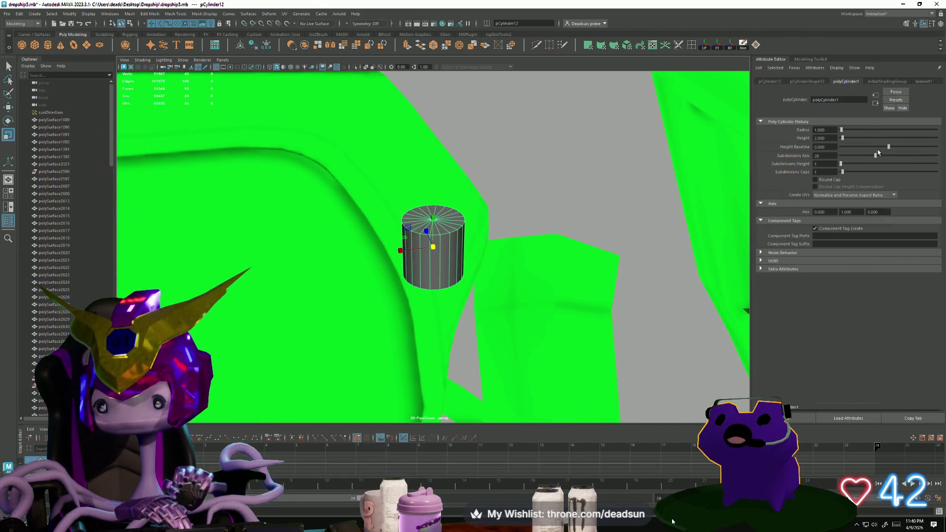
mouse_move(876, 157)
left_mouse_down()
mouse_move(845, 157)
mouse_move(853, 159)
left_mouse_up()
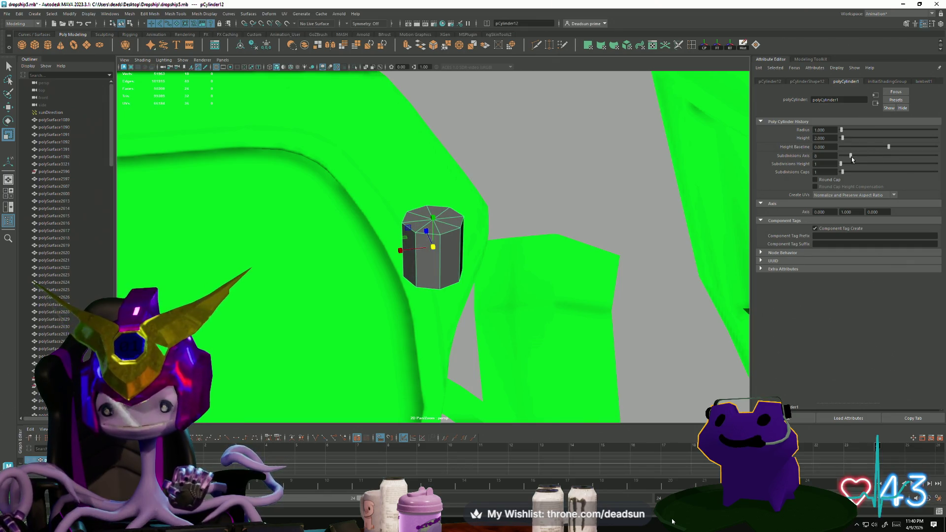
- Switch the cylinder to Face mode and marquee-select its top faces
mouse_move(608, 240)
left_mouse_down("alt")
mouse_move(598, 281)
mouse_move(617, 218)
mouse_move(446, 213)
mouse_move(469, 226)
mouse_move(434, 229)
left_mouse_up("alt")
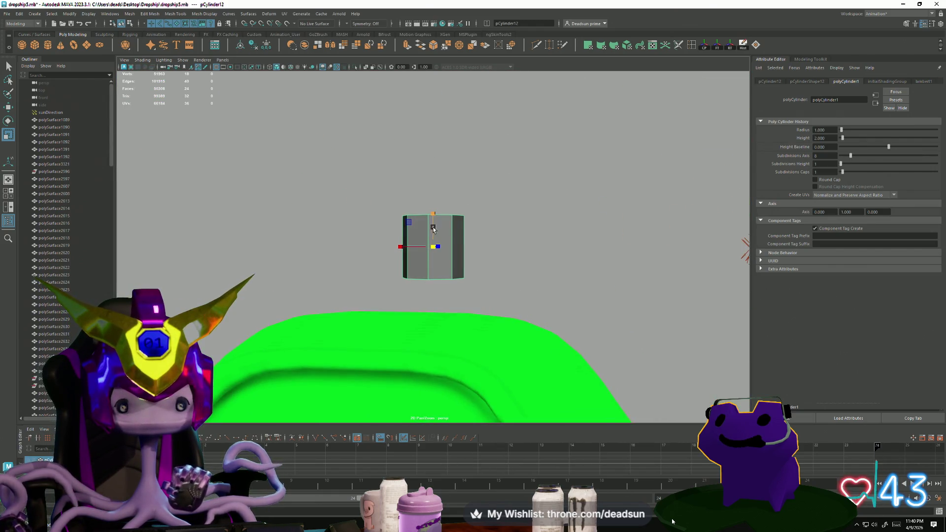
right_click_drag(433, 230, 423, 246)
left_click_drag(359, 200, 507, 232)
mouse_move(397, 242)
left_mouse_down()
mouse_move(412, 266)
mouse_move(473, 298)
mouse_move(421, 110)
left_mouse_up()
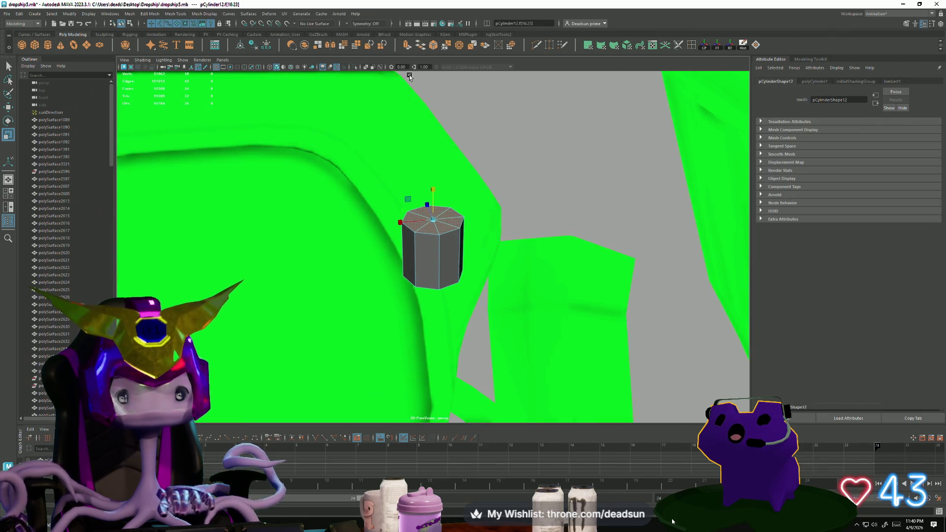
- Extrude the top faces four times, flaring them into a wide flat octagonal cap
key("ctrl+e")
left_click_drag(434, 221, 397, 80)
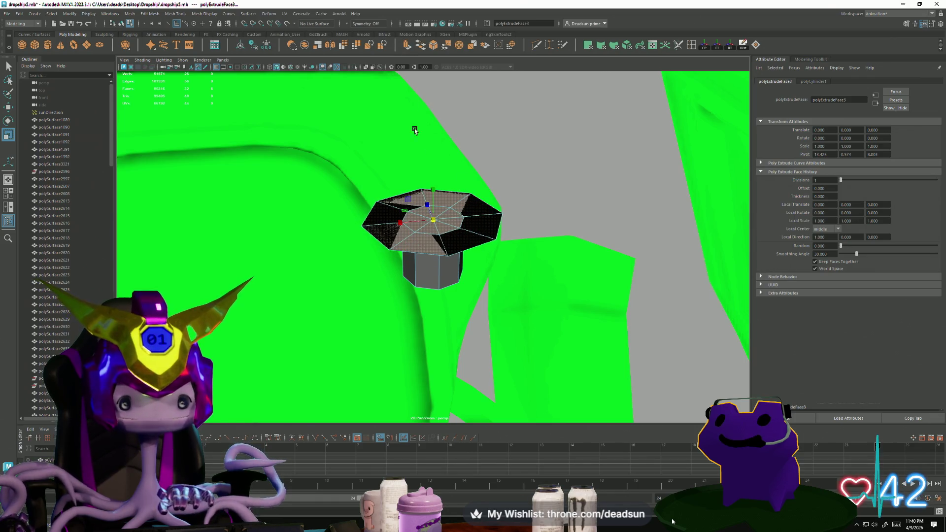
key("ctrl+e")
mouse_move(432, 190)
left_mouse_down()
mouse_move(426, 215)
mouse_move(424, 202)
mouse_move(396, 203)
left_mouse_up()
key("ctrl+e")
key("r")
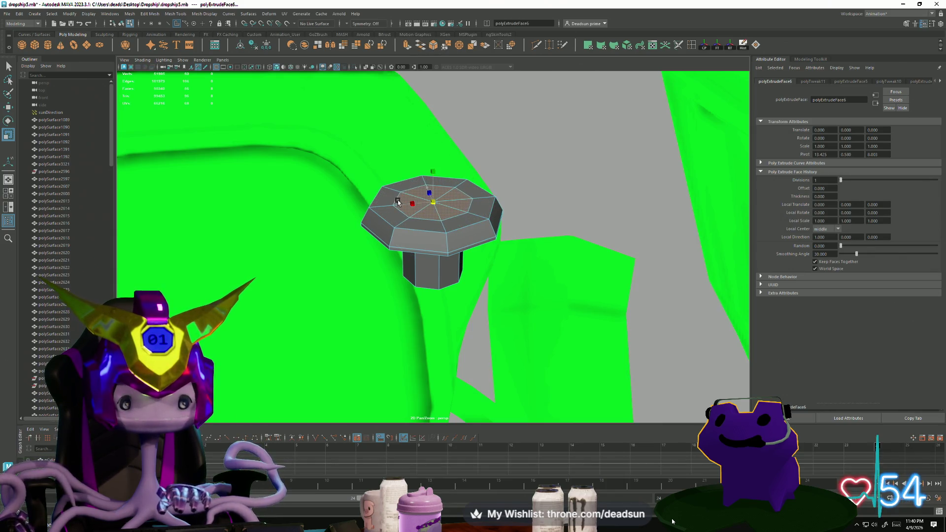
left_click_drag(431, 171, 430, 162)
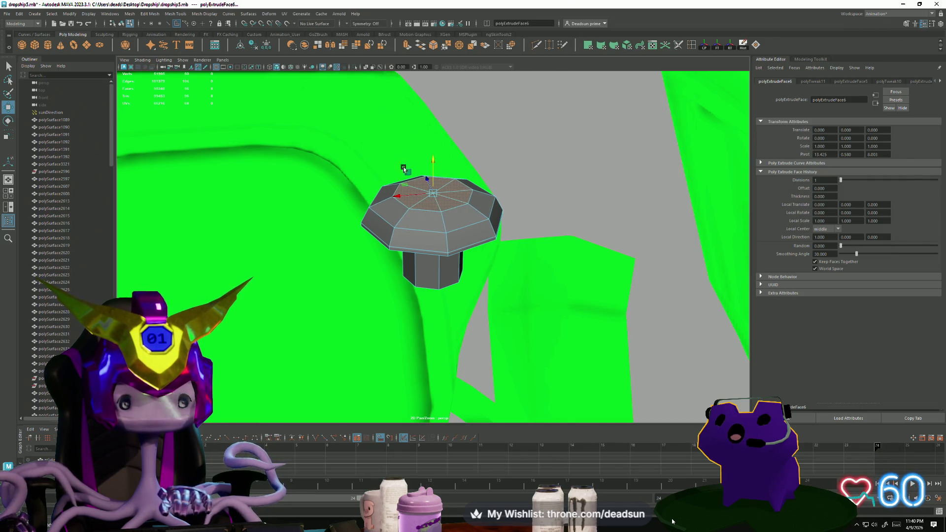
key("ctrl+e")
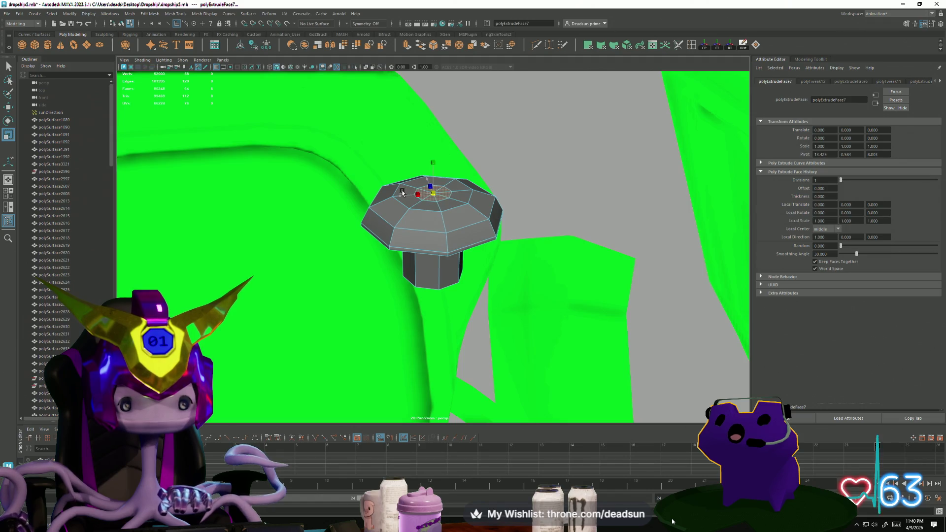
key("w")
mouse_move(436, 161)
left_mouse_down()
mouse_move(443, 217)
mouse_move(460, 243)
left_mouse_up()
- Check the side face rings, then return to object mode and frame the mushroom-shaped bolt
scroll(460, 244, "up", 3)
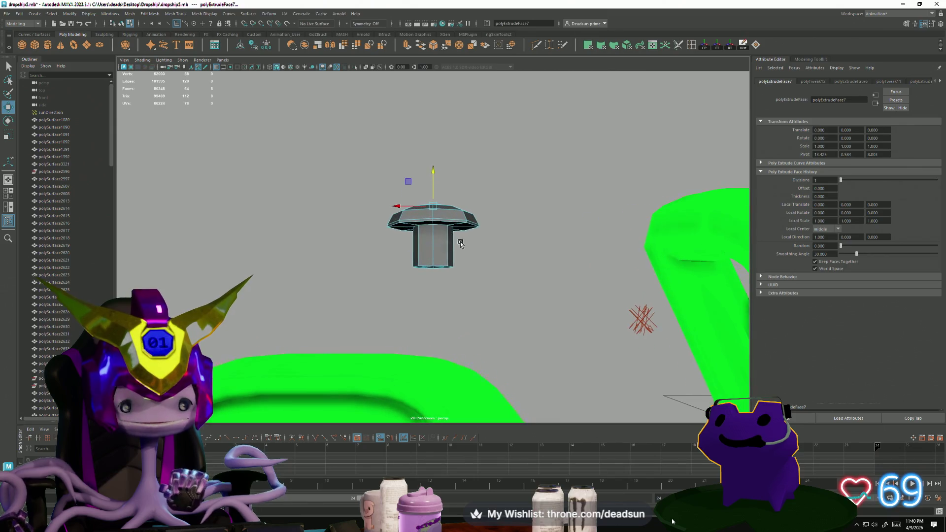
right_click_drag(442, 243, 405, 275)
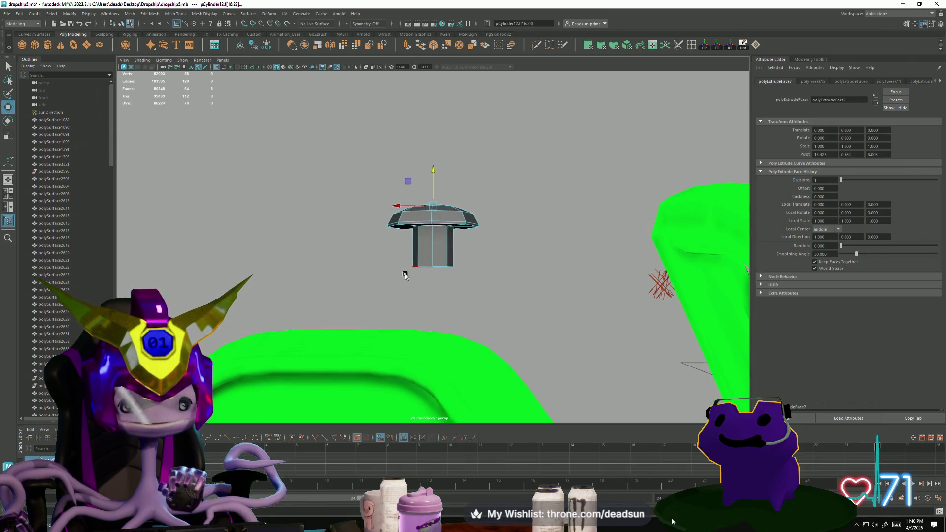
left_click_drag(472, 292, 472, 292)
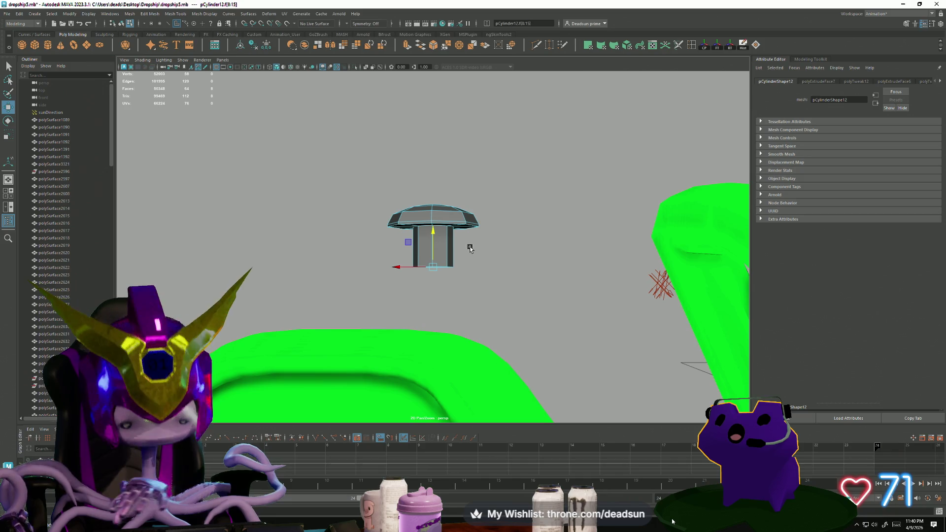
right_click_drag(457, 247, 463, 234)
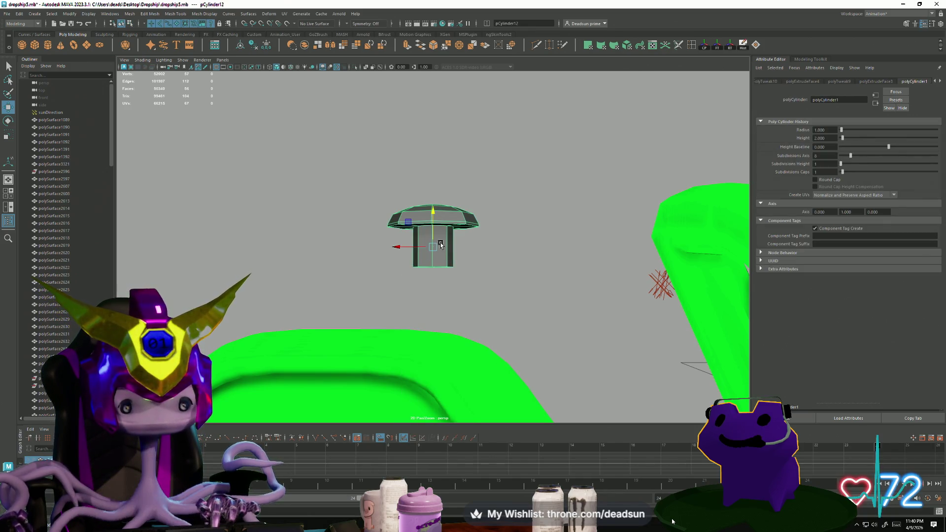
mouse_move(440, 245)
left_mouse_down("alt")
mouse_move(504, 268)
mouse_move(443, 207)
left_mouse_up("alt")
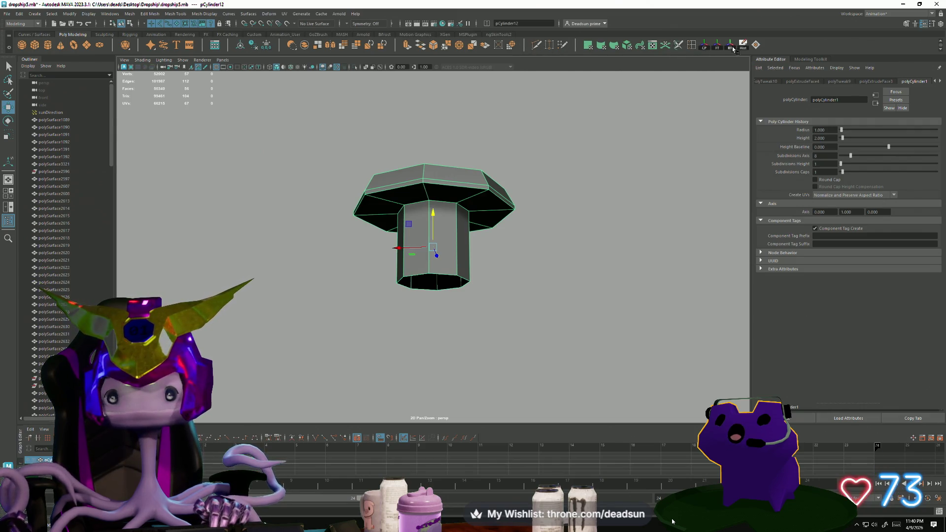
- Add an edge loop under pCylinder12's cap and preview the rounded mushroom bolt smoothed
double_click(692, 48)
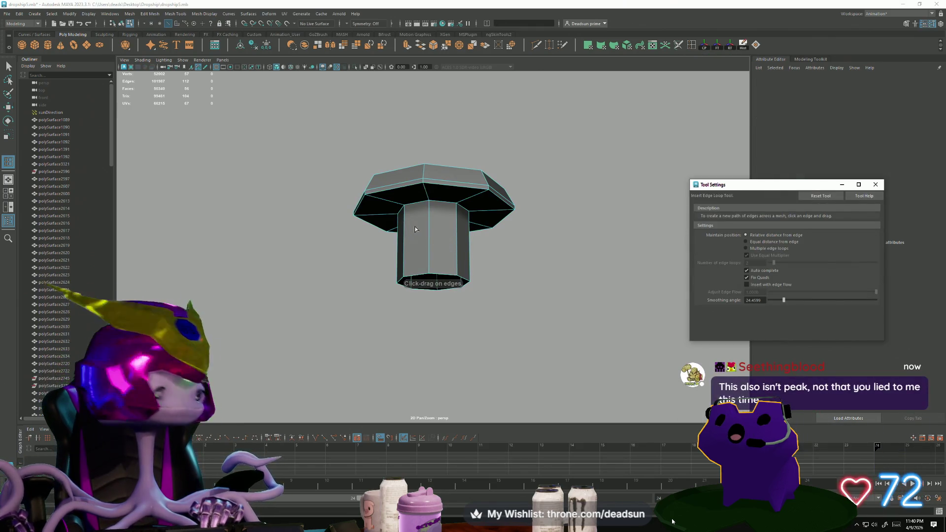
left_click_drag(430, 219, 434, 204)
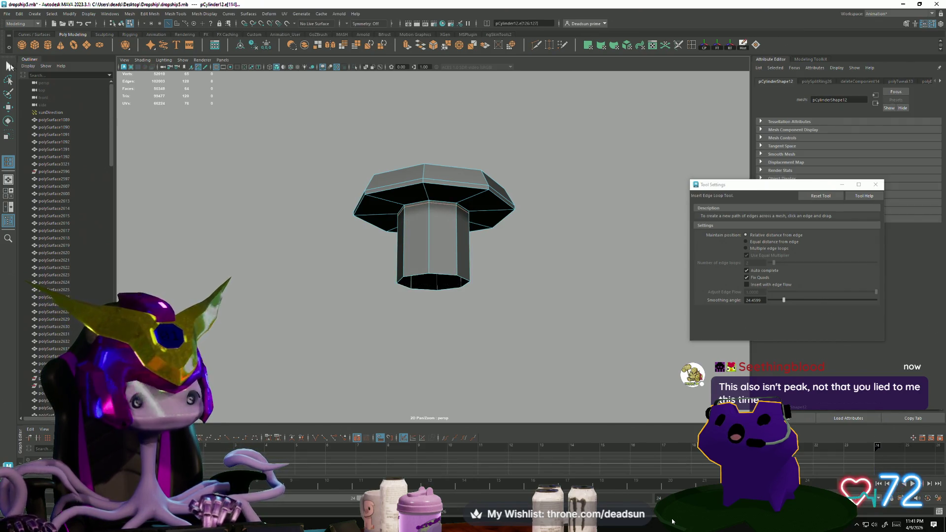
right_click_drag(444, 197, 485, 162)
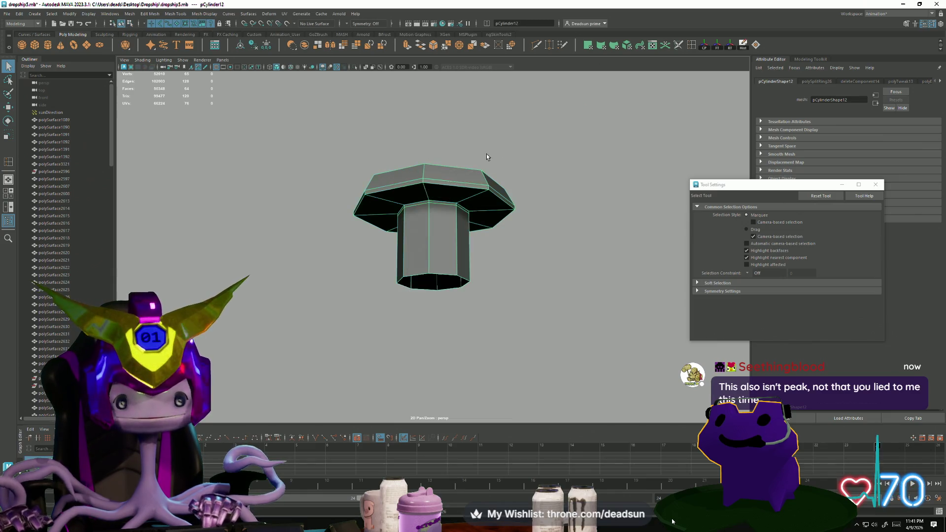
left_click(445, 201)
key("3")
left_click(492, 274)
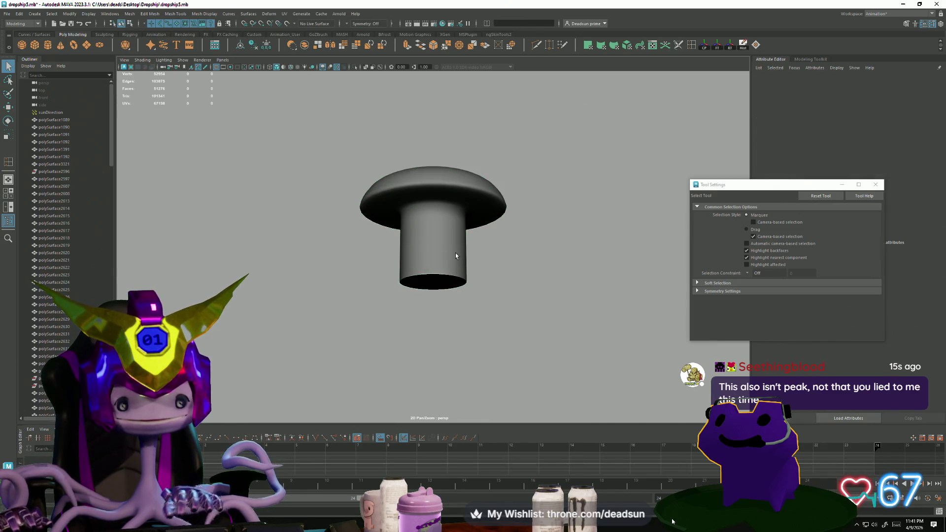
left_click(417, 253)
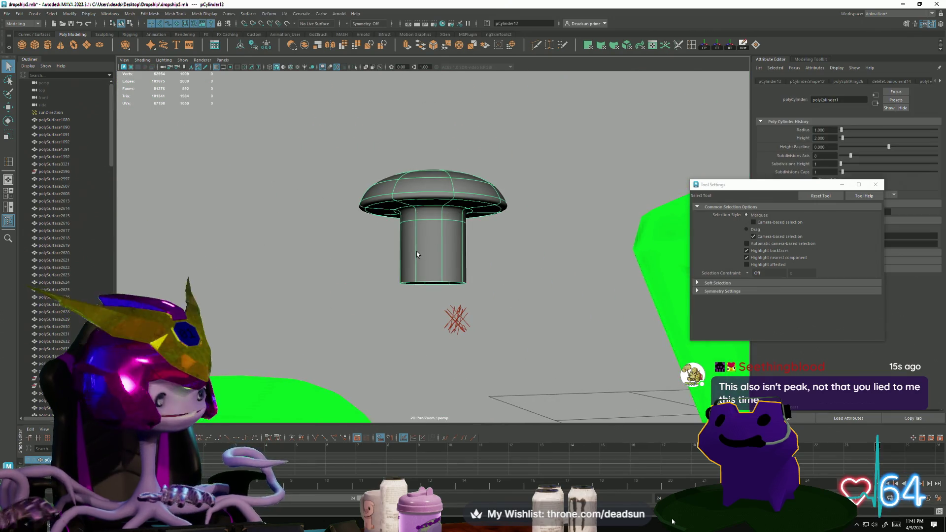
- Turn off the smooth preview and move the bolt right and down into the green part
key("1")
scroll(423, 248, "down", 5)
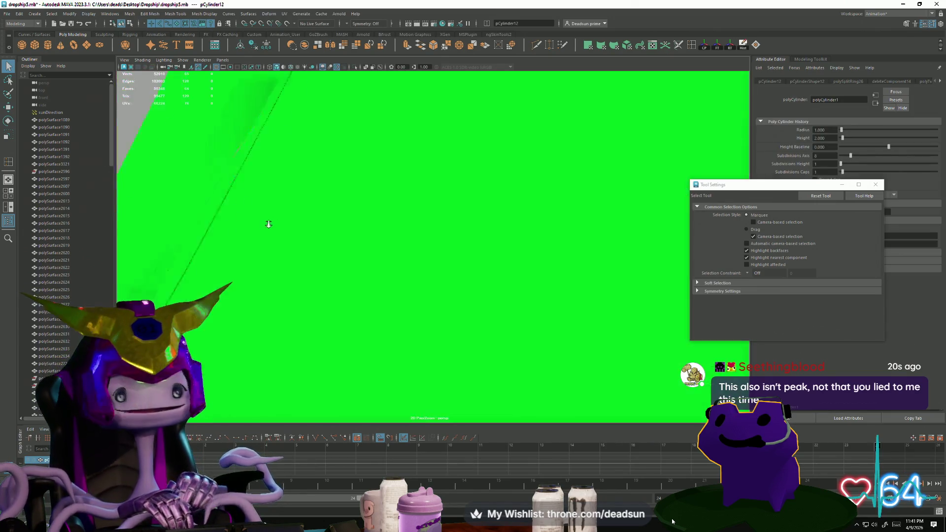
left_click_drag(396, 312, 401, 313, "alt")
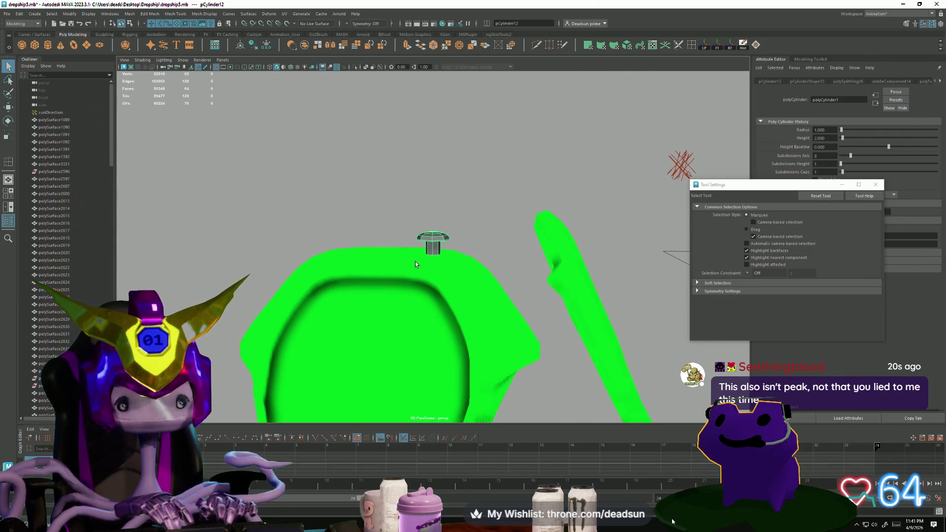
key("w")
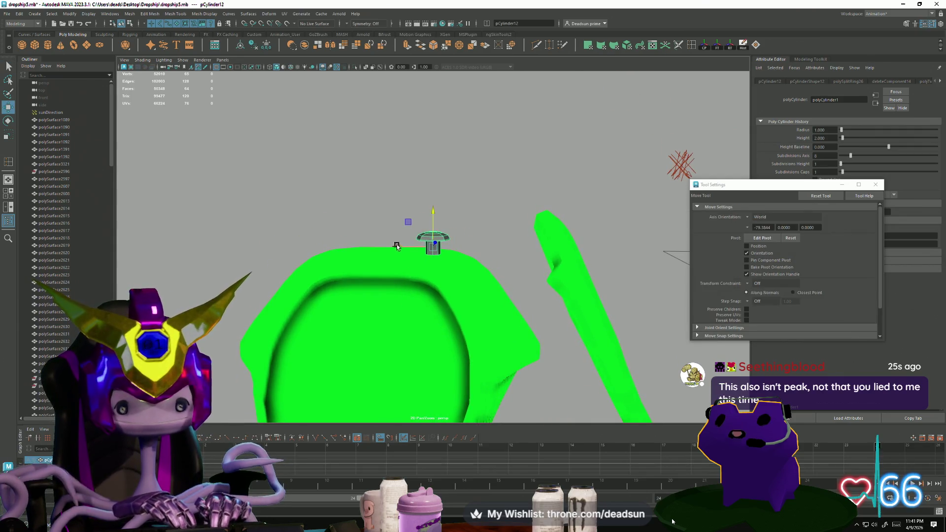
left_click_drag(395, 244, 502, 245)
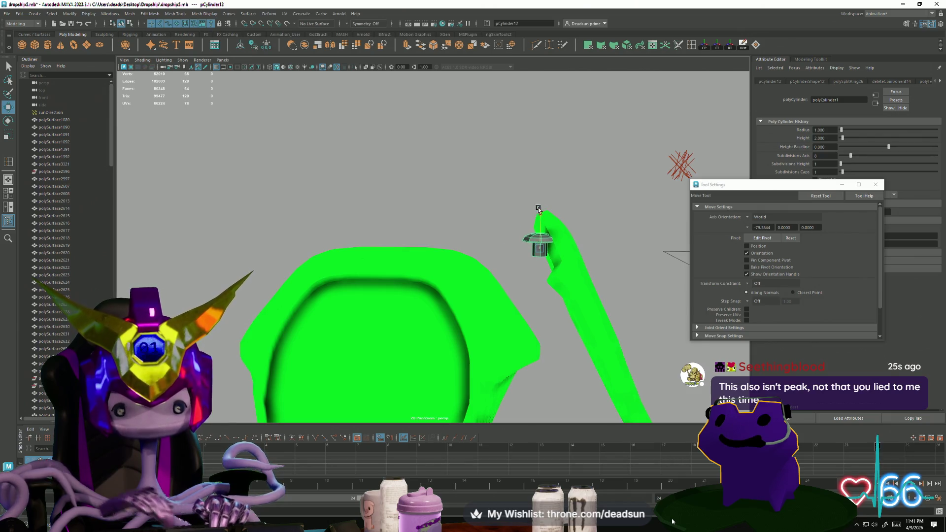
left_click_drag(538, 209, 545, 229)
- Shrink the mushroom bolt and shift it further along the green part
key("r")
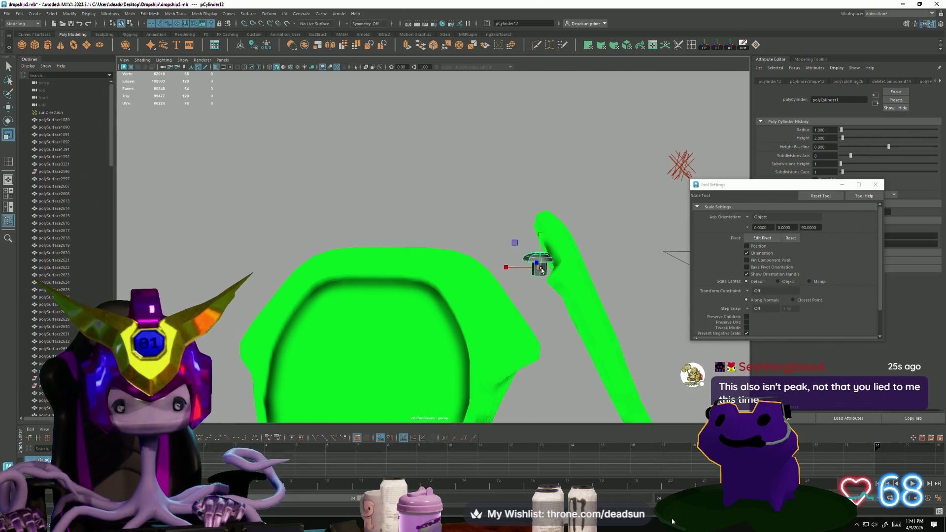
left_click_drag(542, 270, 531, 271)
key("f")
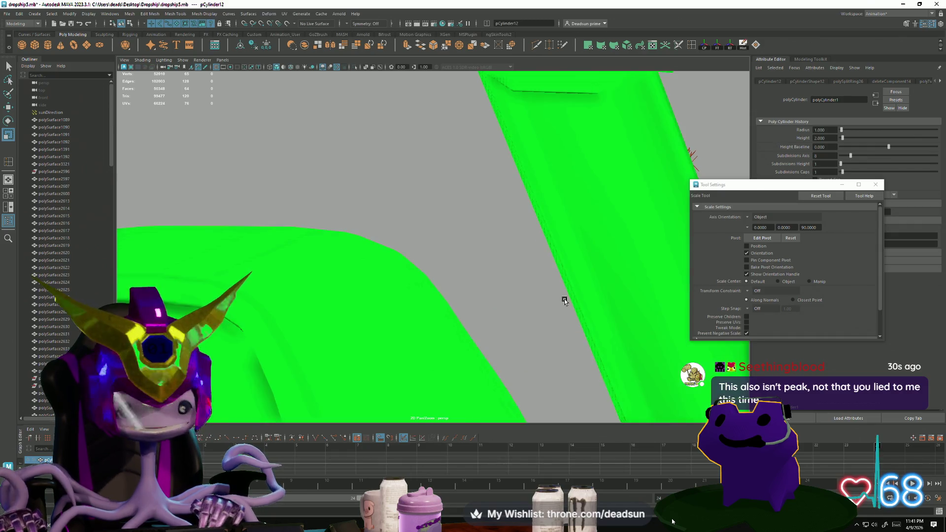
mouse_move(526, 302)
left_mouse_down("alt")
mouse_move(556, 306)
mouse_move(476, 277)
left_mouse_up("alt")
key("w")
mouse_move(395, 261)
left_mouse_down()
mouse_move(504, 257)
mouse_move(481, 279)
left_mouse_up()
key("e")
key("r")
mouse_move(428, 266)
left_mouse_down()
mouse_move(419, 269)
mouse_move(432, 265)
left_mouse_up()
- Rotate the bolt to sit angled on the sloped arm, checking placement from several angles
key("w")
key("e")
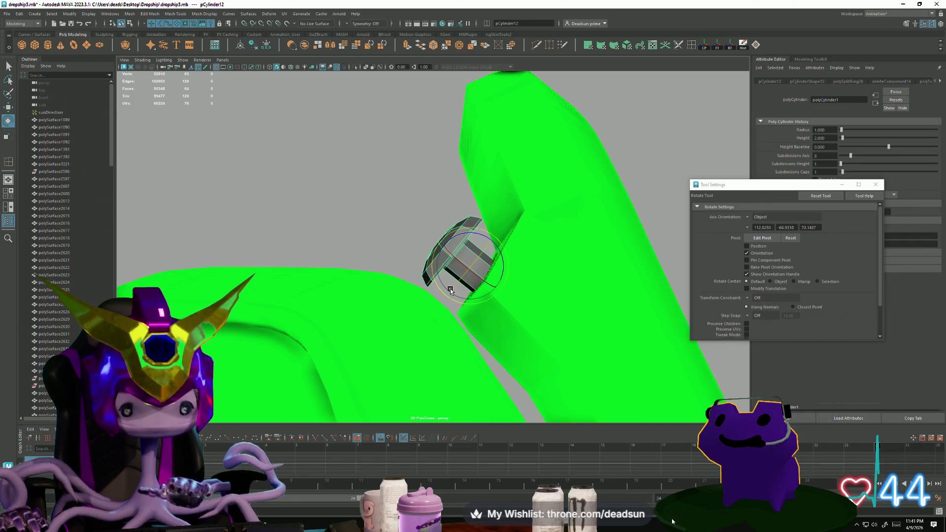
mouse_move(432, 265)
left_mouse_down("alt")
mouse_move(501, 303)
mouse_move(508, 286)
mouse_move(554, 296)
mouse_move(536, 295)
mouse_move(525, 268)
mouse_move(565, 275)
mouse_move(545, 285)
left_mouse_up("alt")
left_click(616, 325)
key("f")
key("[")
left_click(500, 264)
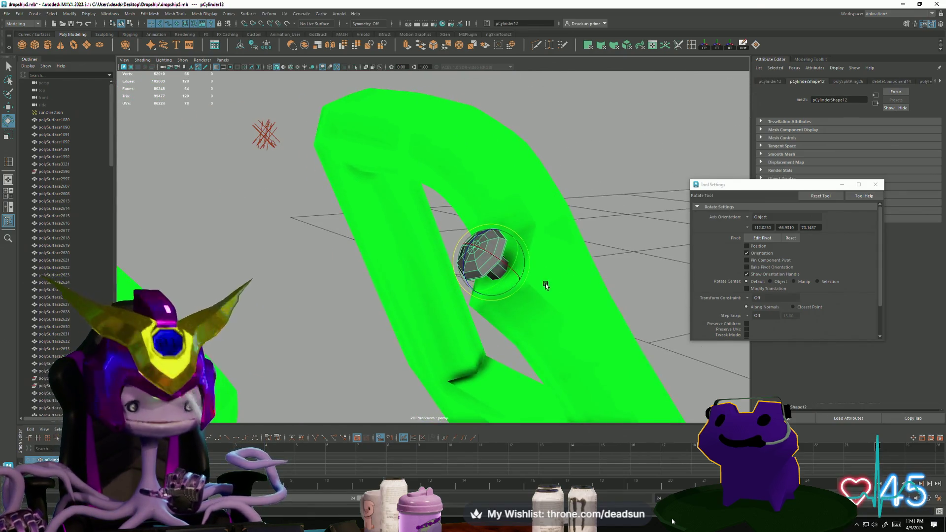
key("f")
key("[")
mouse_move(461, 280)
left_mouse_down("alt")
mouse_move(493, 298)
mouse_move(452, 296)
mouse_move(476, 309)
left_mouse_up("alt")
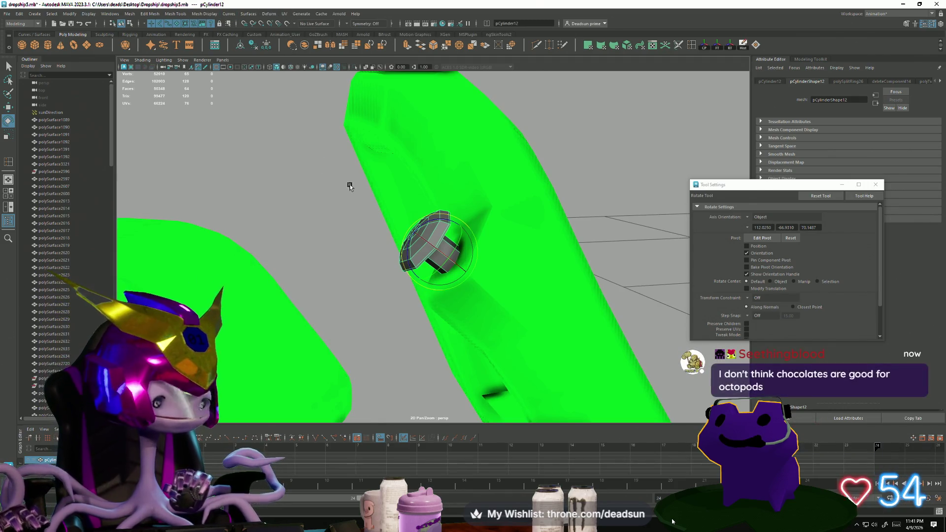
mouse_move(419, 233)
left_mouse_down("alt")
mouse_move(423, 225)
mouse_move(389, 220)
mouse_move(401, 215)
mouse_move(383, 220)
left_mouse_up("alt")
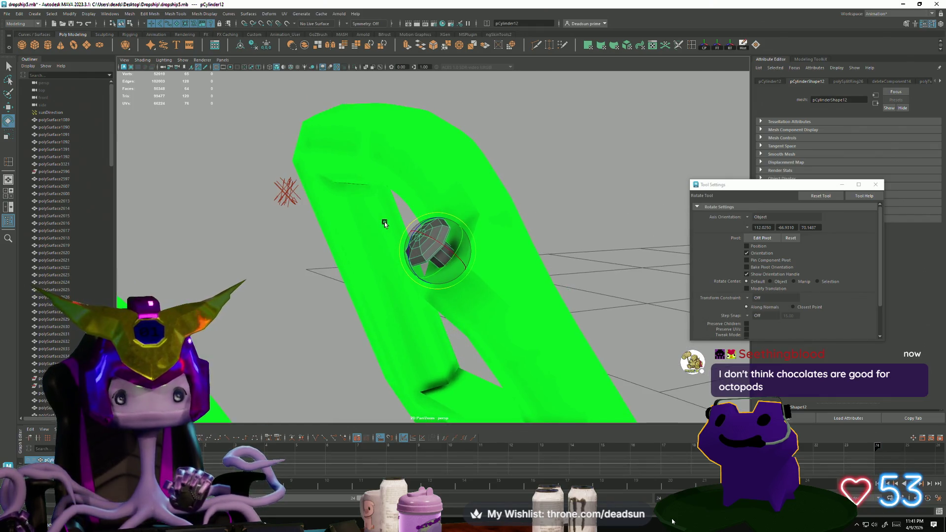
left_click(147, 13)
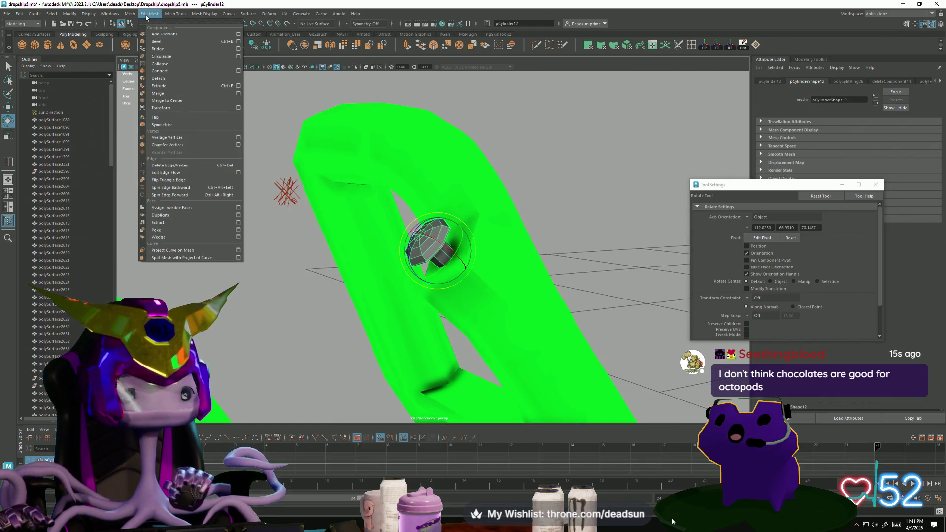
mouse_move(168, 17)
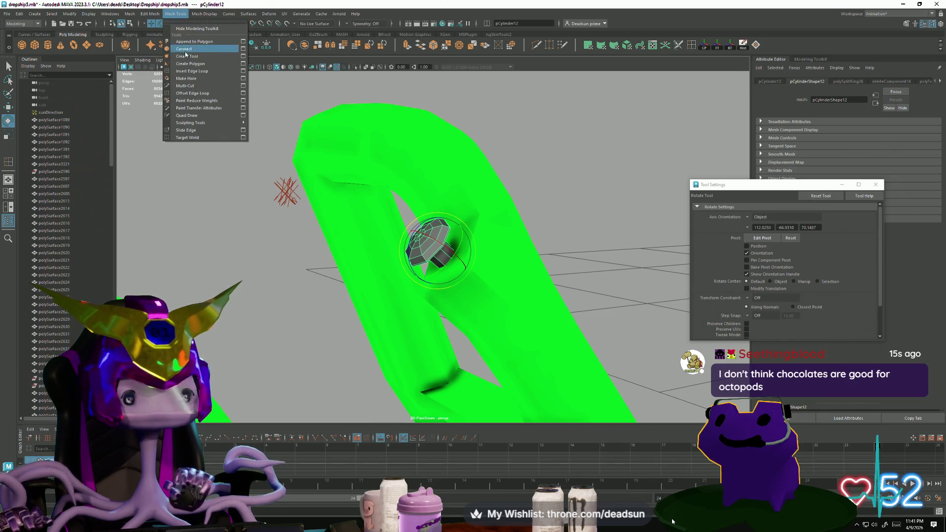
mouse_move(132, 15)
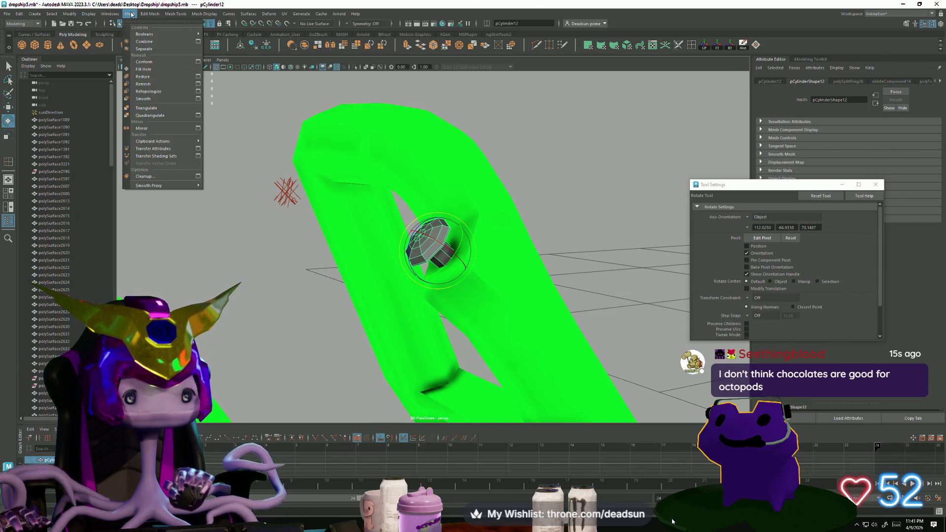
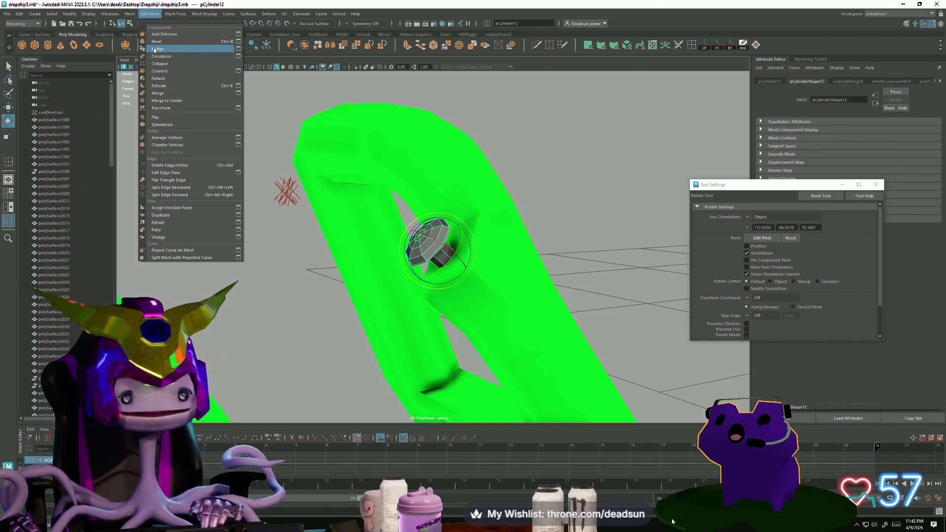
- Smooth pCylinder12 with one subdivision level and look down on the green strut
left_click(247, 290)
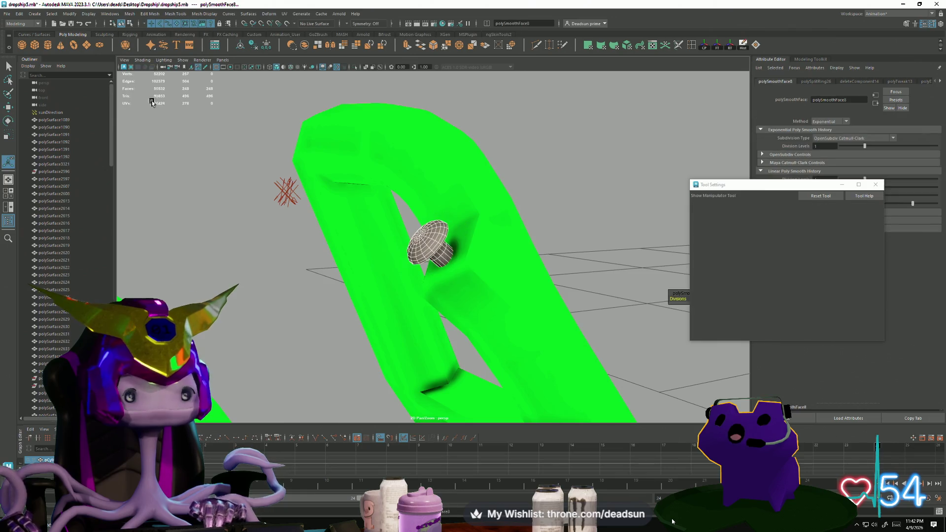
key("t")
left_click_drag(309, 288, 353, 297, "alt")
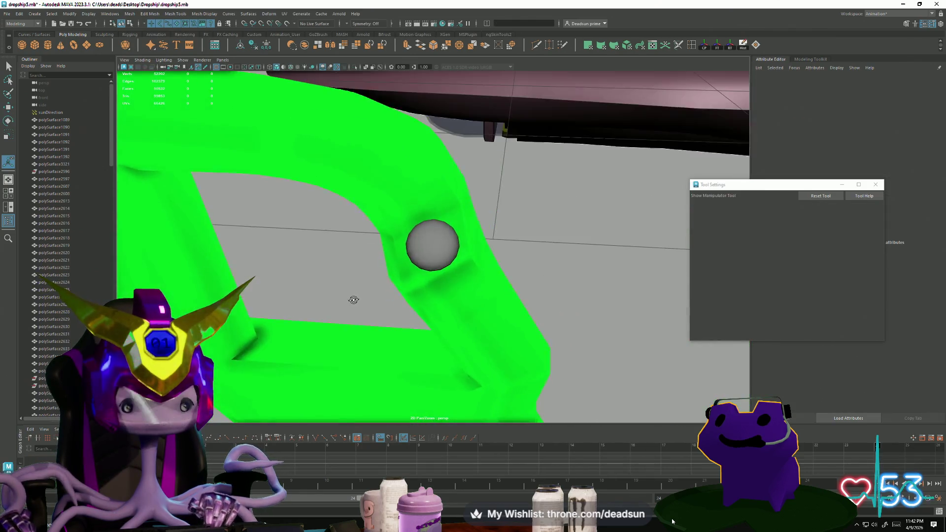
left_click(422, 247)
right_click_drag(465, 274, 366, 272, "alt")
left_click_drag(366, 272, 370, 269, "alt")
- Zoom in on the mushroom bolt and inspect it from a top-down view of the strut
left_click(370, 271)
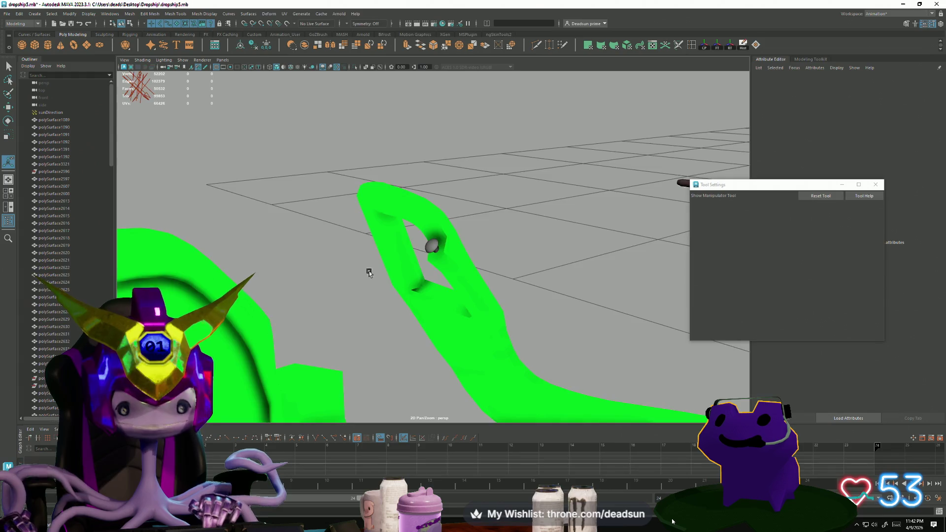
scroll(355, 273, "up", 3)
mouse_move(340, 275)
right_mouse_down("alt")
mouse_move(490, 325)
mouse_move(488, 295)
right_mouse_up("alt")
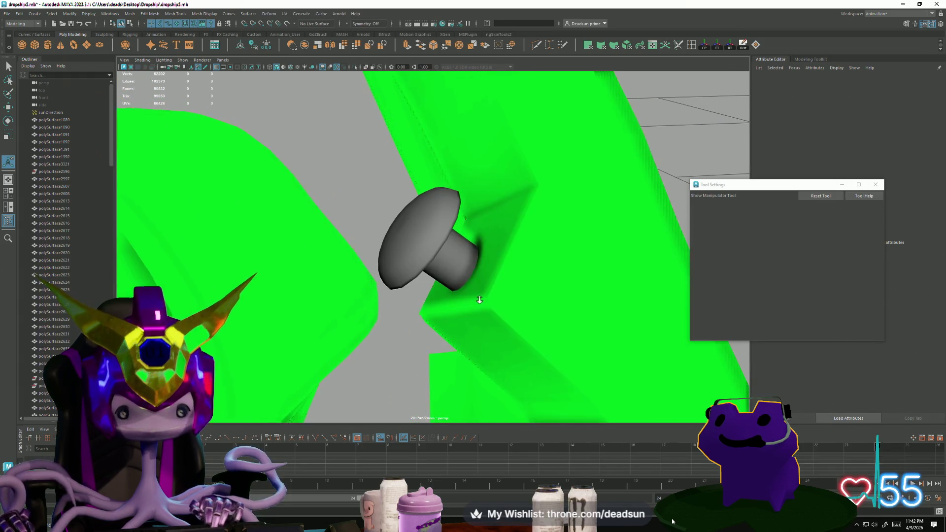
left_click(487, 297)
mouse_move(488, 297)
left_mouse_down("alt")
mouse_move(516, 313)
mouse_move(545, 290)
left_mouse_up("alt")
mouse_move(545, 289)
right_mouse_down("alt")
mouse_move(435, 316)
mouse_move(477, 325)
right_mouse_up("alt")
left_click_drag(477, 326, 428, 315, "alt")
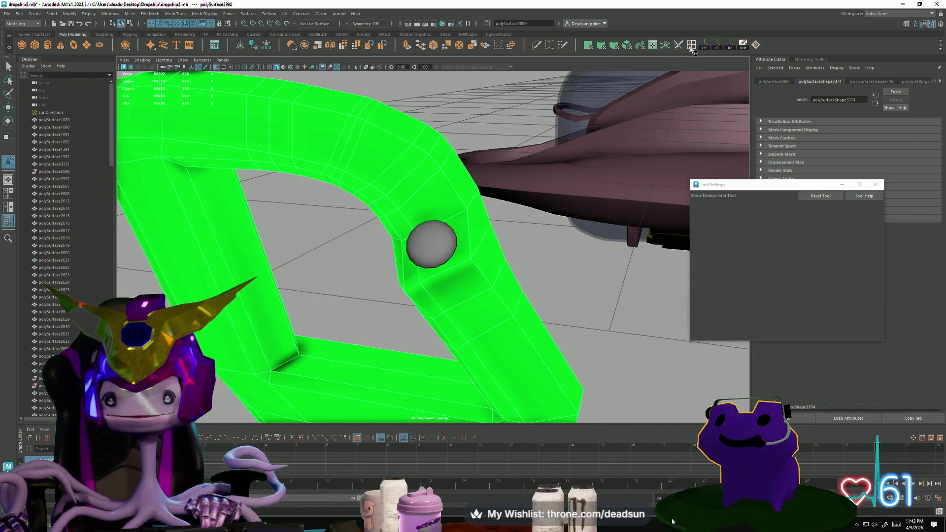
- With Multi-Cut, cut a first edge from the top of the bolt hole to below it
left_click(549, 45)
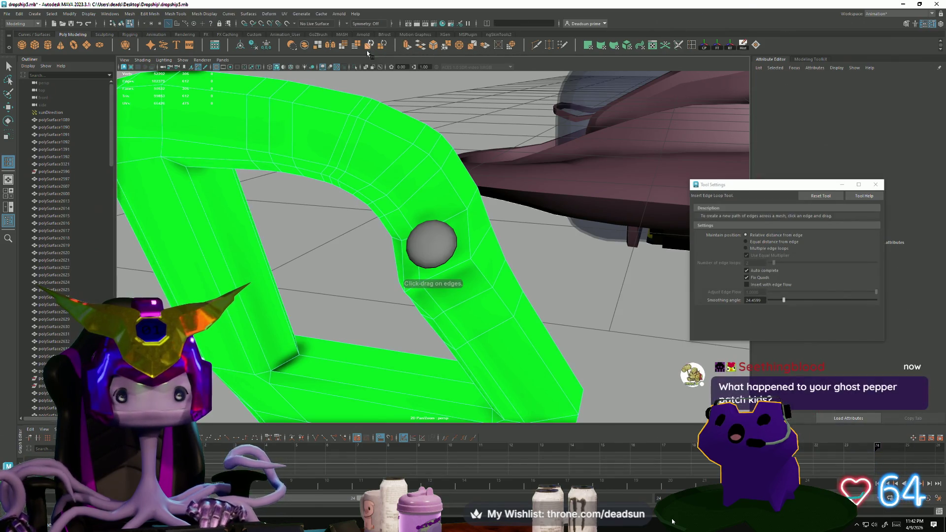
left_click(563, 45)
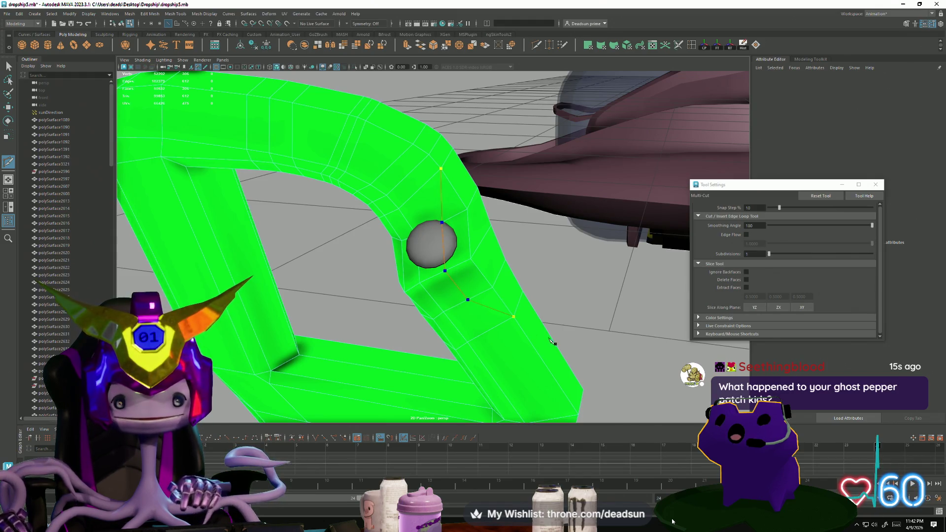
key("BackSpace")
key("BackSpace")
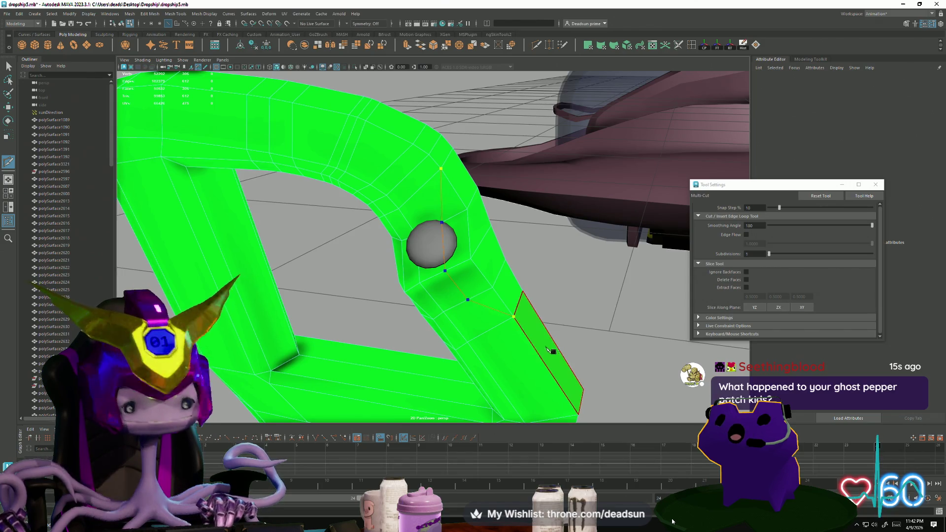
key("BackSpace")
key("BackSpace")
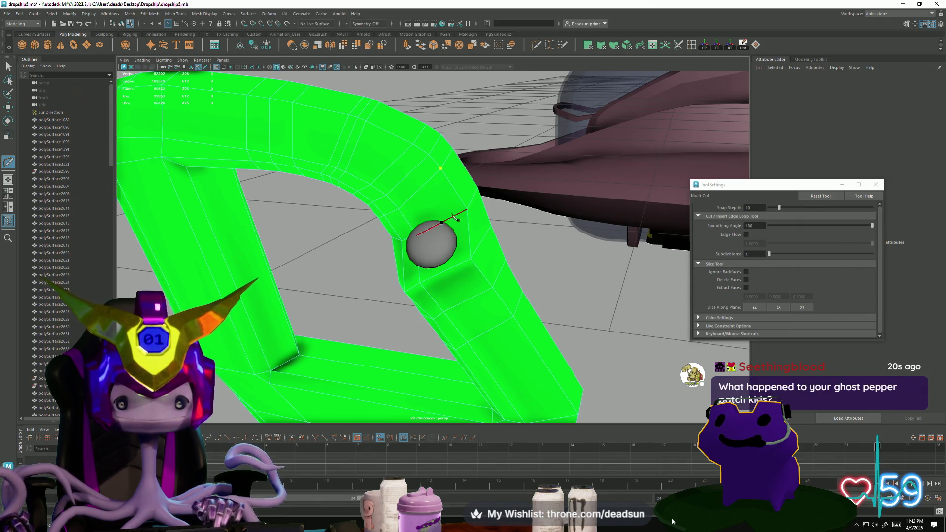
left_click(453, 217)
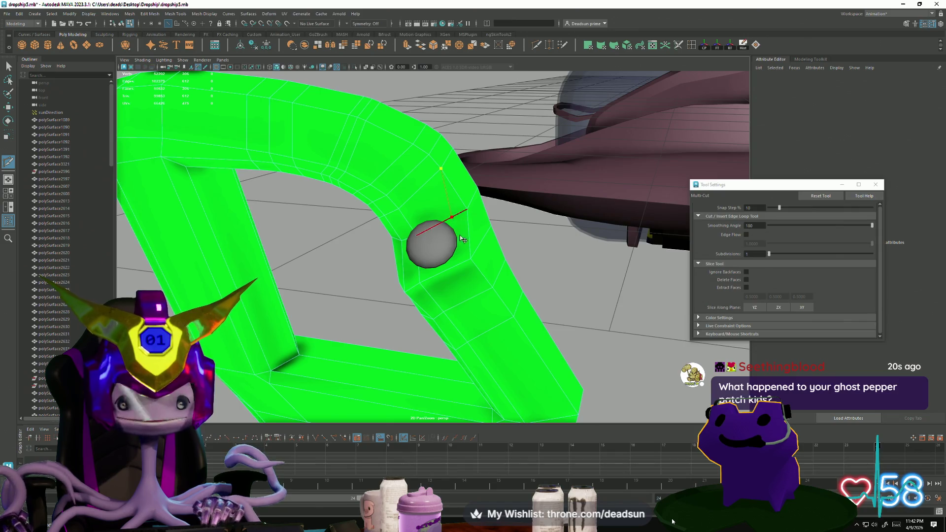
left_click(461, 264)
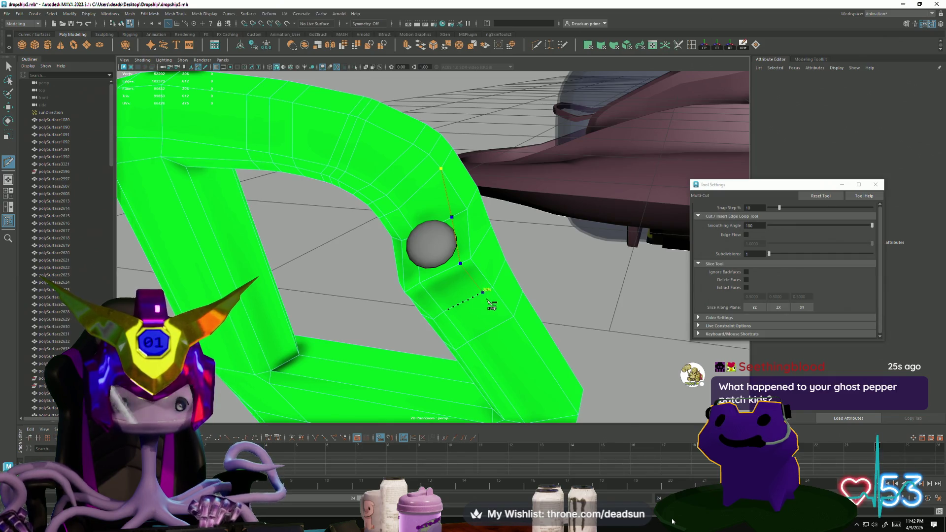
right_click(591, 355)
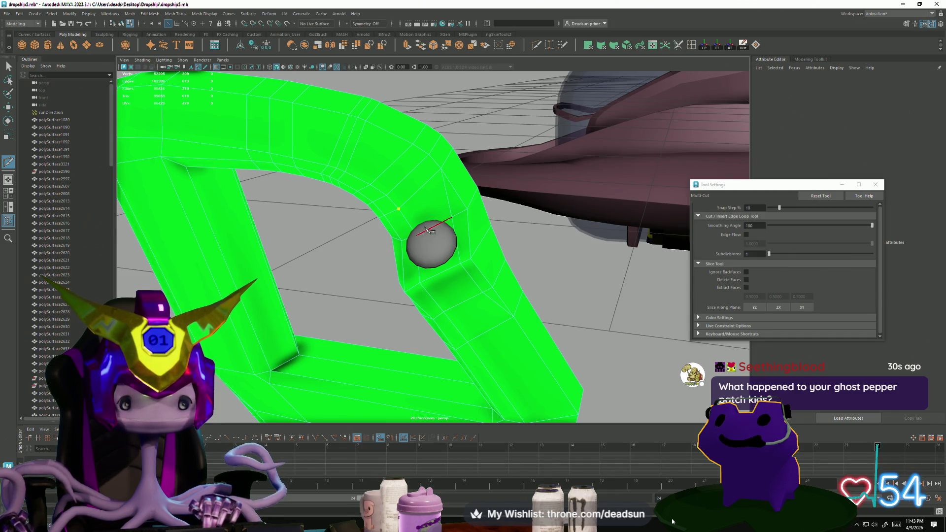
- Cut two more edges, one above the hole to the lower strut and one beside it
mouse_move(428, 231)
left_mouse_down("alt")
mouse_move(434, 242)
mouse_move(422, 222)
left_mouse_up("alt")
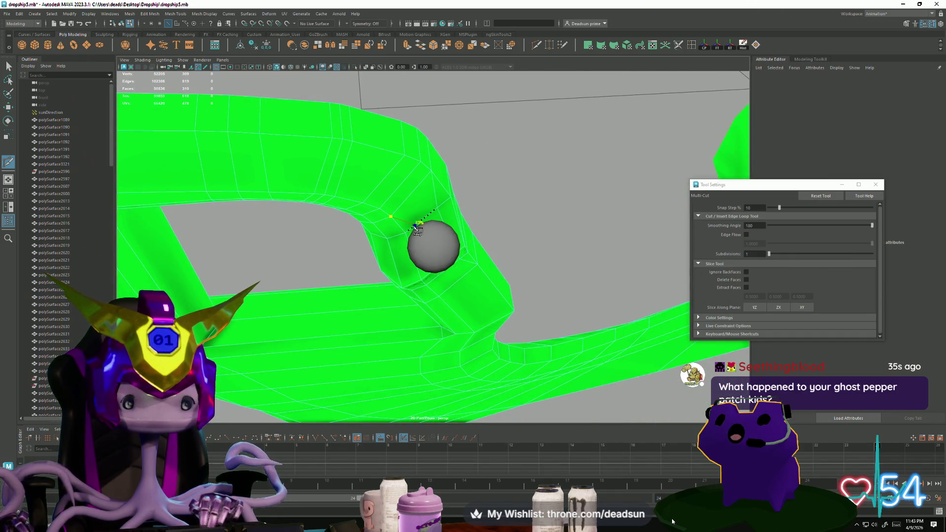
left_click(431, 272)
left_click_drag(432, 272, 434, 269, "alt")
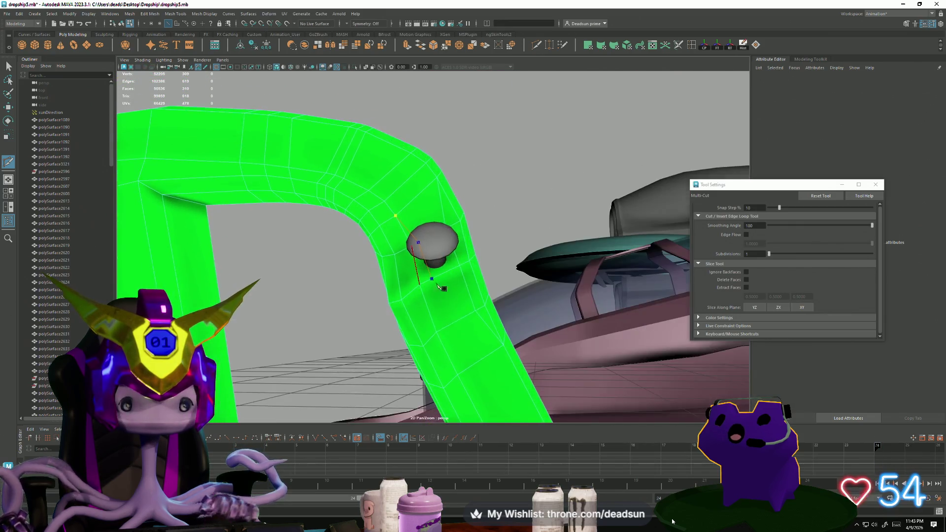
left_click(448, 326)
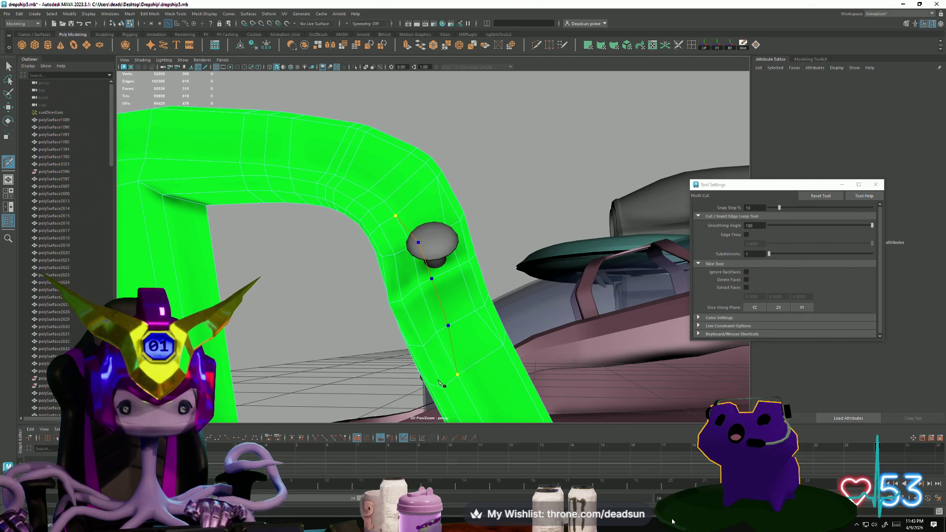
key("Return")
mouse_move(429, 244)
left_mouse_down("alt")
mouse_move(435, 250)
mouse_move(425, 233)
left_mouse_up("alt")
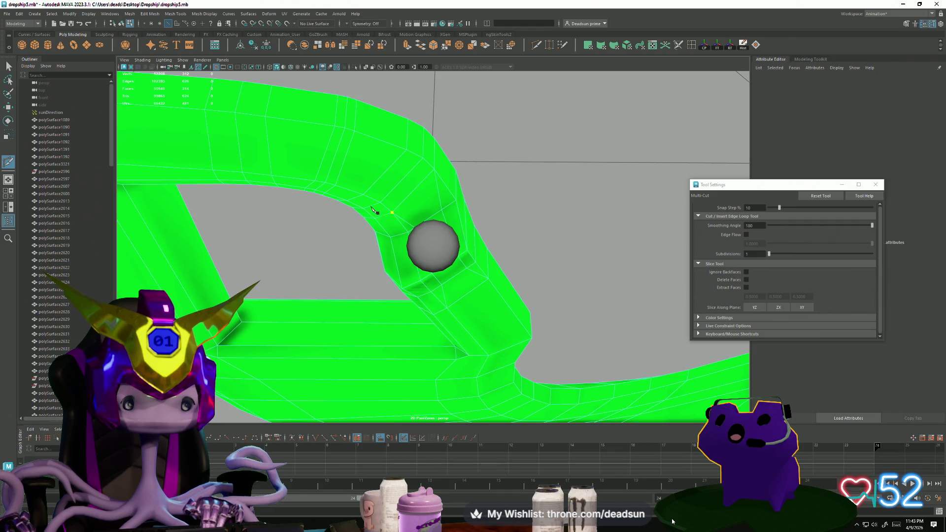
left_click(428, 219)
left_click(445, 266)
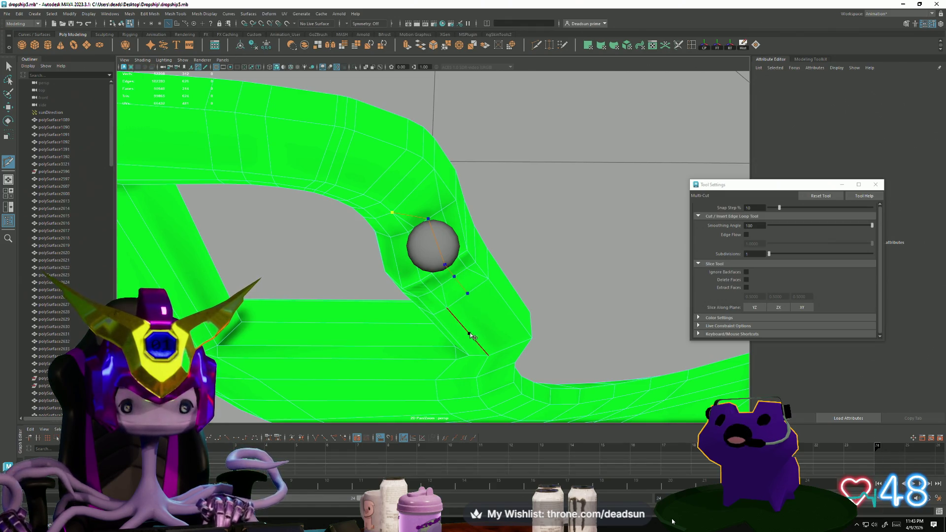
right_click(478, 369)
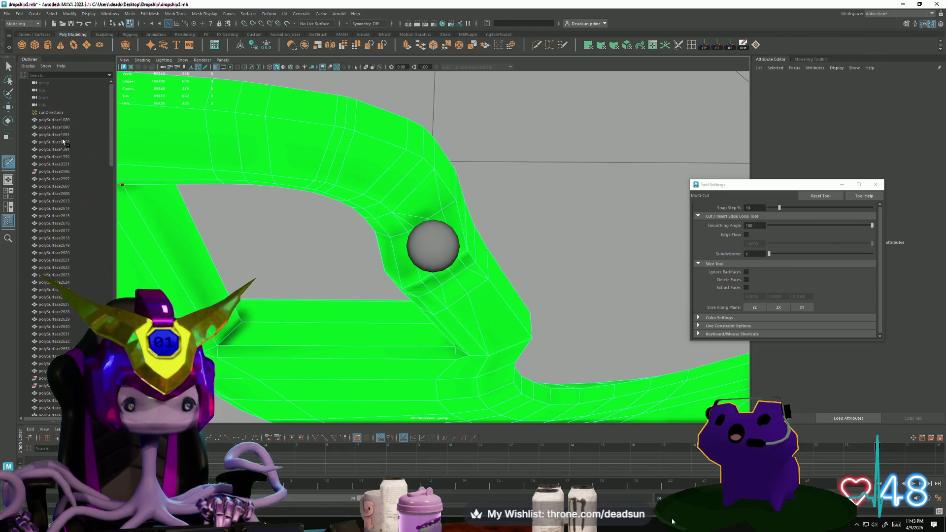
- Add one more Multi-Cut edge above the bolt hole
key("q")
left_click_drag(332, 268, 390, 264, "alt")
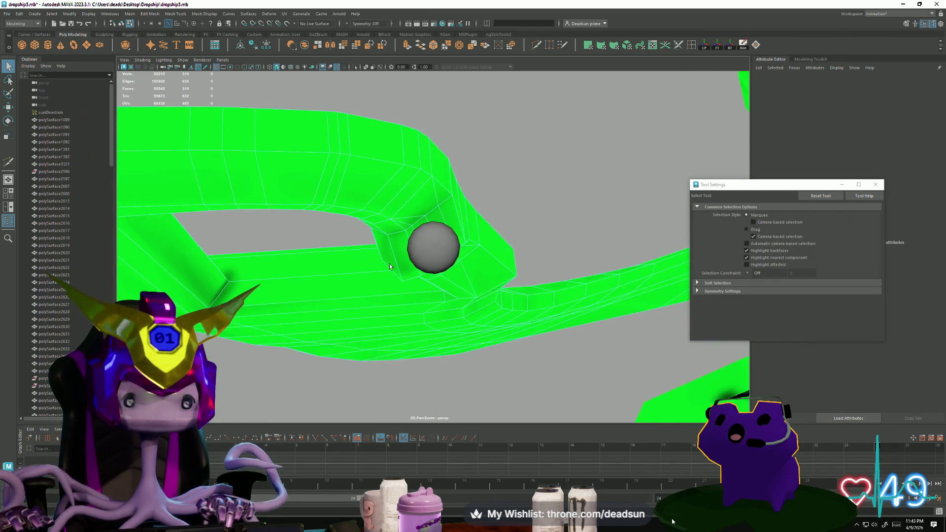
mouse_move(389, 264)
right_mouse_down("alt")
mouse_move(465, 251)
mouse_move(446, 237)
right_mouse_up("alt")
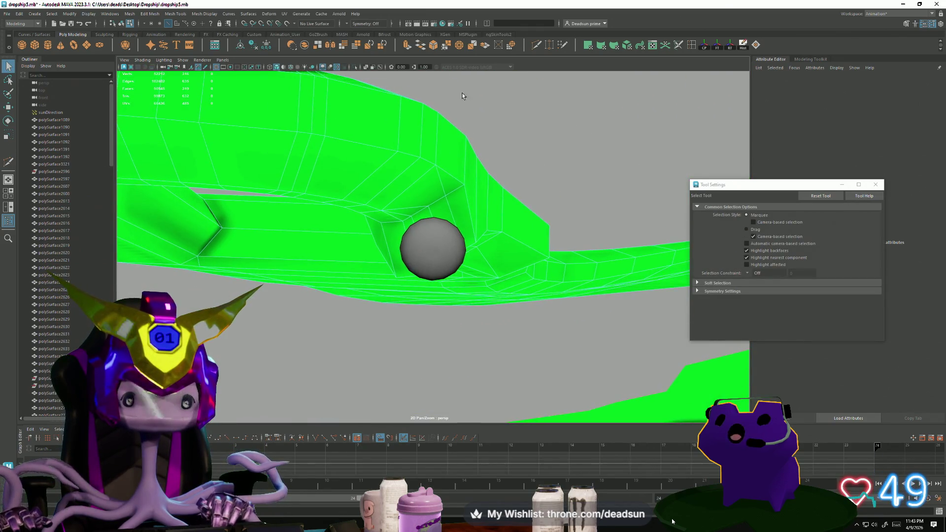
key("ctrl+shift+x")
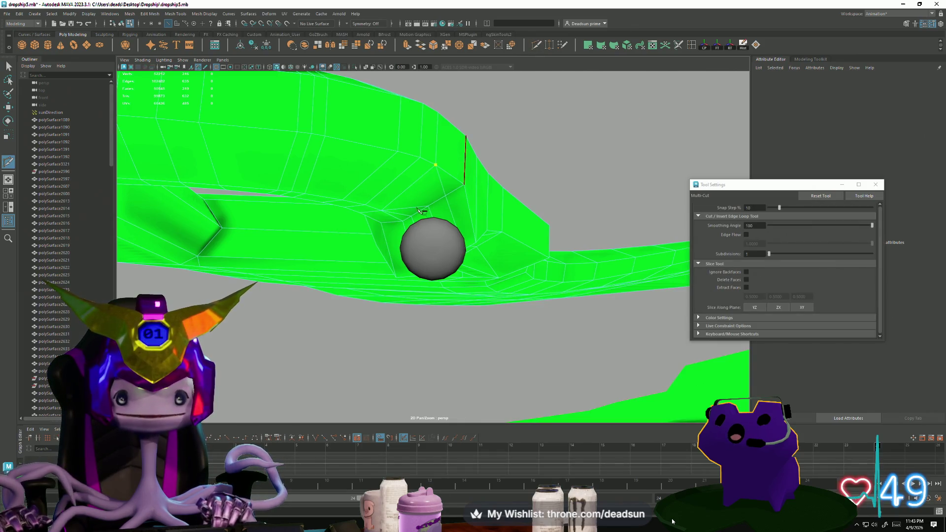
key("Return")
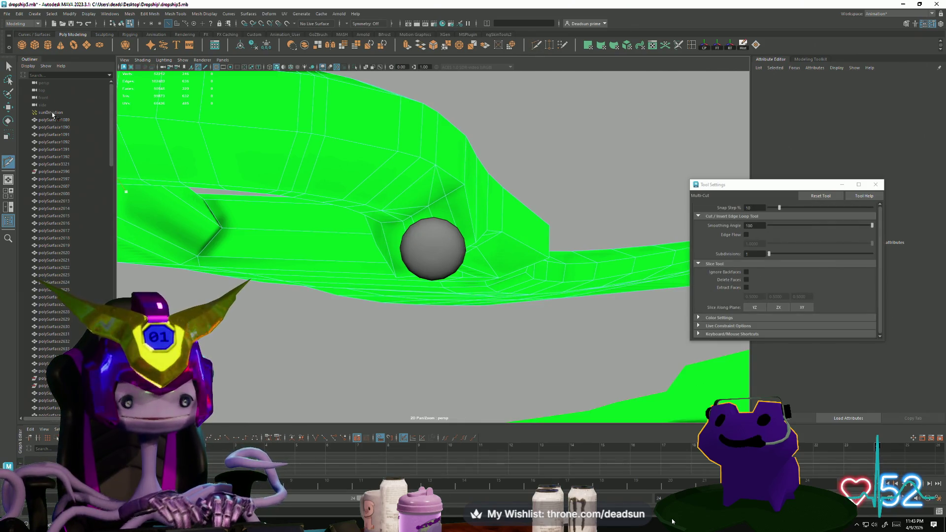
- In vertex mode, move the vertices above the hole into a cleaner diamond layout
right_click_drag(397, 187, 417, 199)
left_click(428, 207)
key("w")
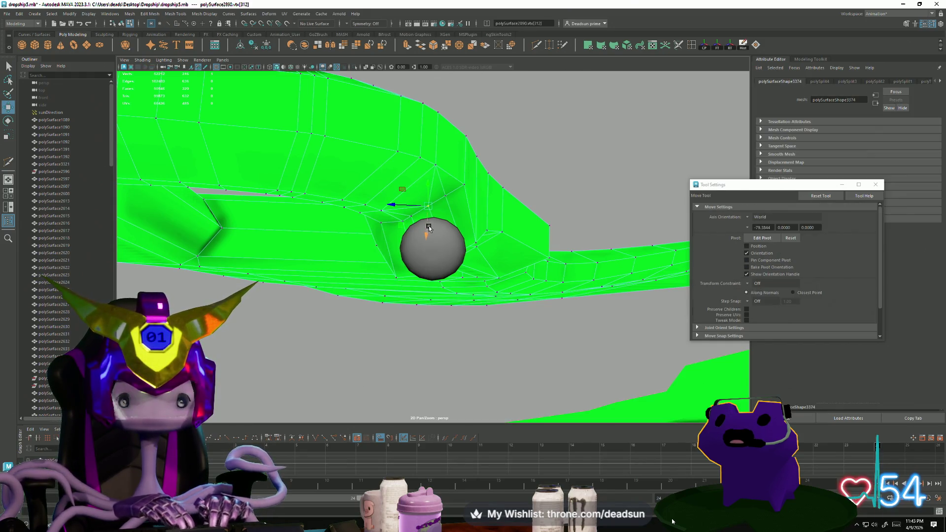
left_click_drag(428, 238, 438, 190)
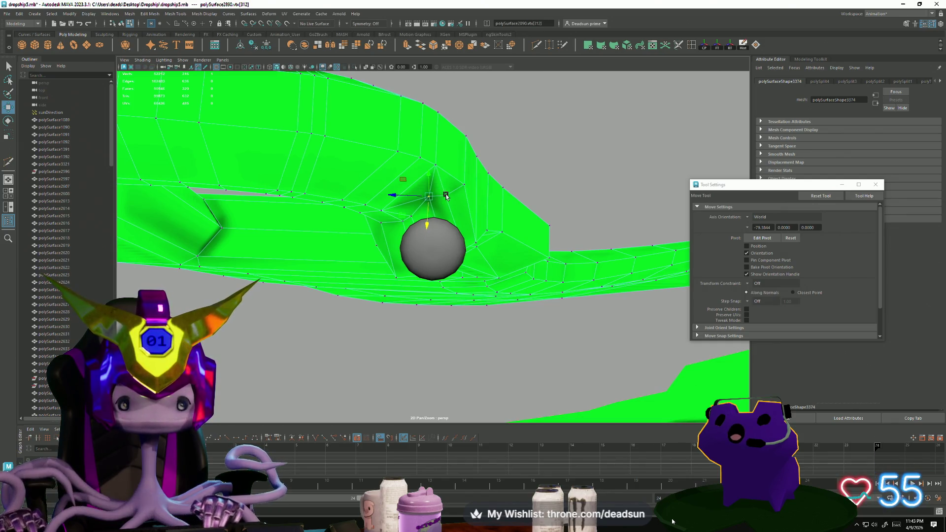
left_click(412, 216)
left_click_drag(405, 224, 406, 225, "alt")
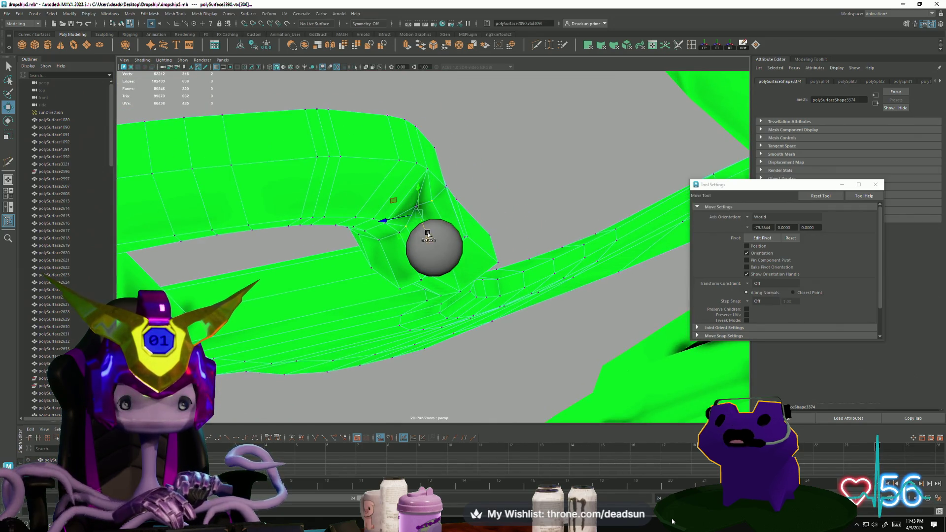
left_click(418, 231)
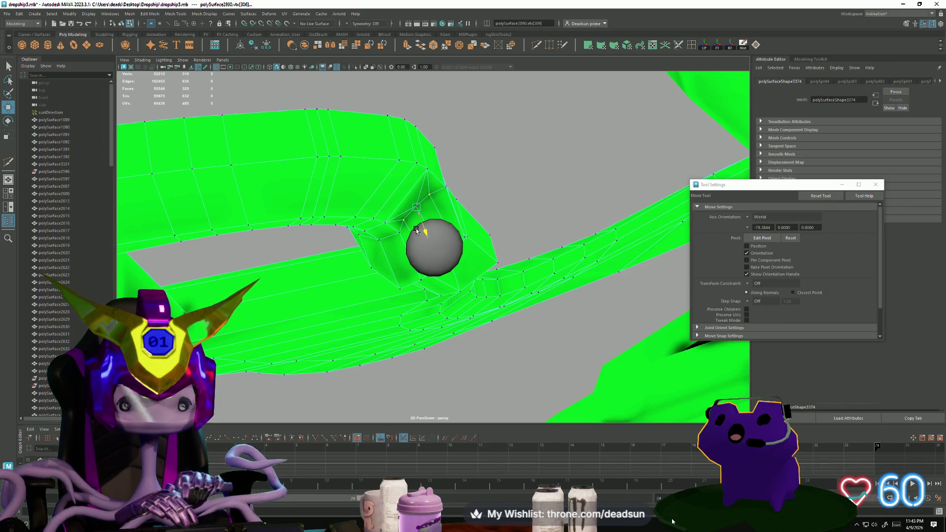
left_click(486, 173)
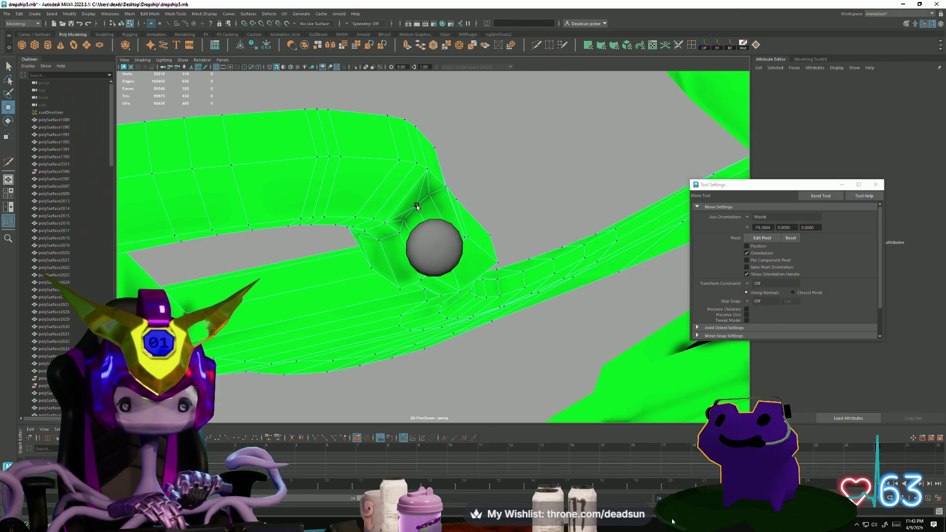
left_click(417, 206)
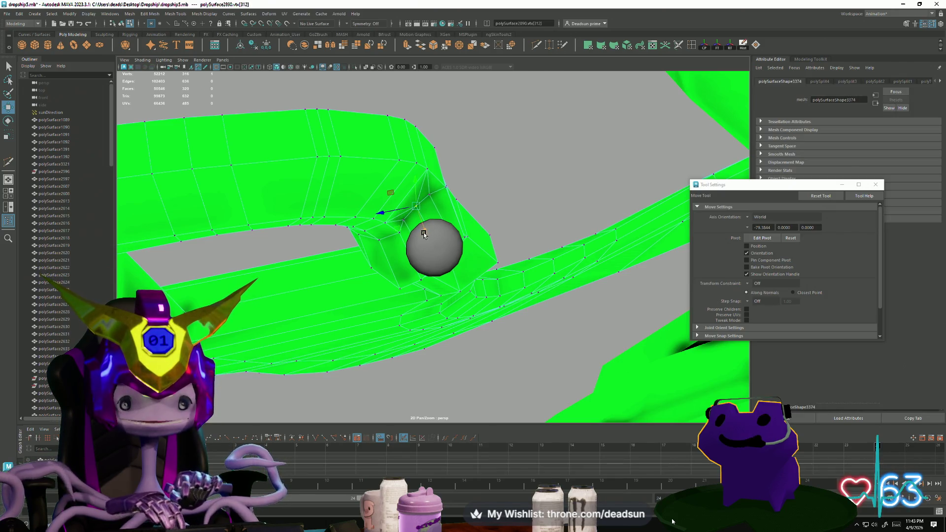
mouse_move(420, 229)
left_mouse_down("alt")
mouse_move(363, 231)
mouse_move(442, 250)
mouse_move(425, 241)
mouse_move(498, 247)
mouse_move(530, 265)
mouse_move(493, 231)
left_mouse_up("alt")
left_click(454, 234)
mouse_move(490, 233)
left_mouse_down("alt")
mouse_move(473, 239)
mouse_move(486, 250)
mouse_move(502, 231)
mouse_move(564, 213)
mouse_move(492, 274)
mouse_move(530, 209)
mouse_move(510, 204)
mouse_move(547, 236)
mouse_move(539, 211)
mouse_move(481, 243)
left_mouse_up("alt")
- Marquee-select the vertices beside the bolt hole, nudge them closer, and check the rim from above
left_click(432, 286)
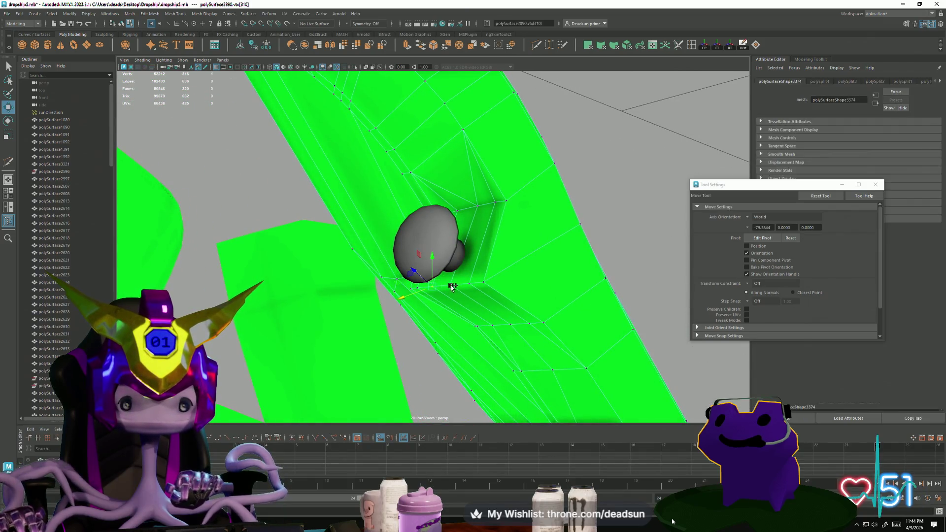
mouse_move(446, 307)
left_mouse_down("alt")
mouse_move(488, 309)
mouse_move(428, 281)
mouse_move(423, 292)
mouse_move(388, 298)
mouse_move(398, 290)
left_mouse_up("alt")
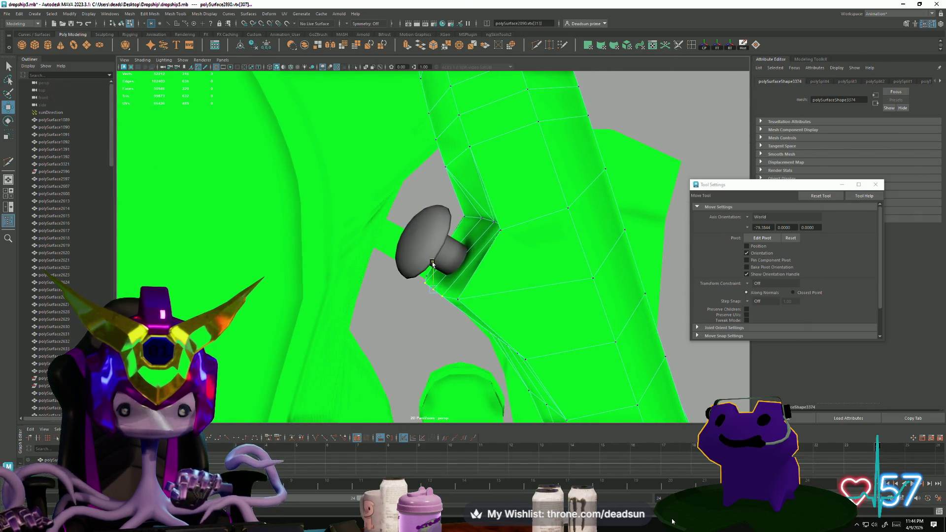
left_click_drag(419, 278, 430, 290)
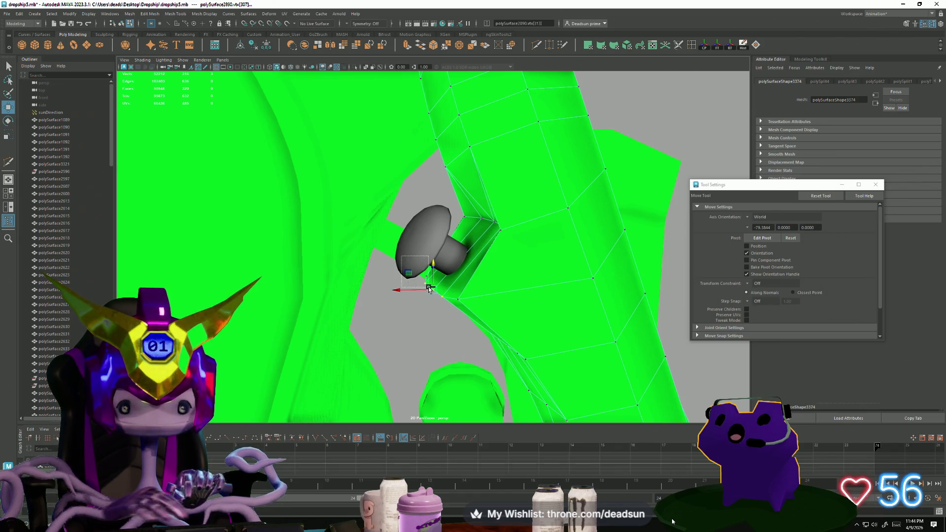
mouse_move(466, 325)
left_mouse_down("alt")
mouse_move(492, 315)
mouse_move(507, 277)
mouse_move(477, 258)
mouse_move(392, 255)
left_mouse_up("alt")
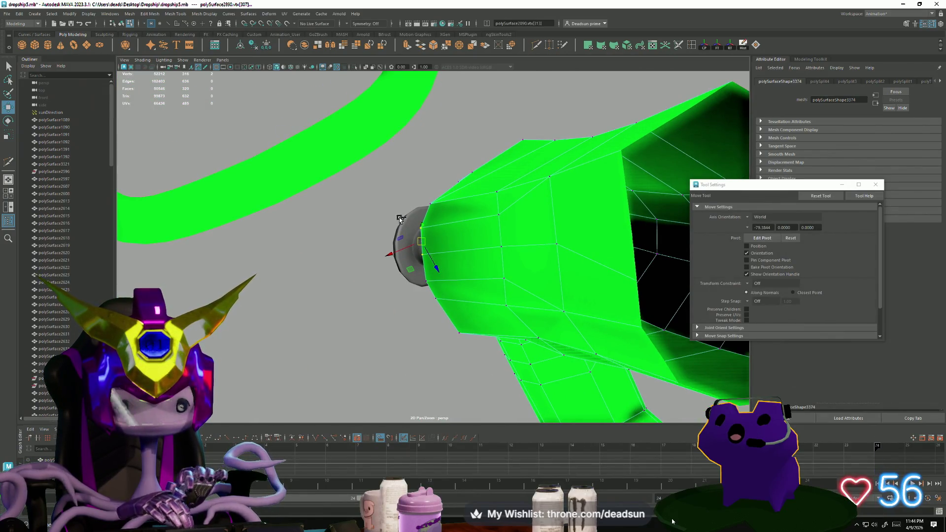
mouse_move(419, 254)
left_mouse_down("alt")
mouse_move(414, 275)
mouse_move(427, 309)
mouse_move(469, 318)
mouse_move(530, 306)
mouse_move(549, 276)
mouse_move(519, 286)
mouse_move(536, 290)
mouse_move(516, 316)
mouse_move(498, 289)
mouse_move(539, 302)
mouse_move(386, 259)
mouse_move(434, 280)
left_mouse_up("alt")
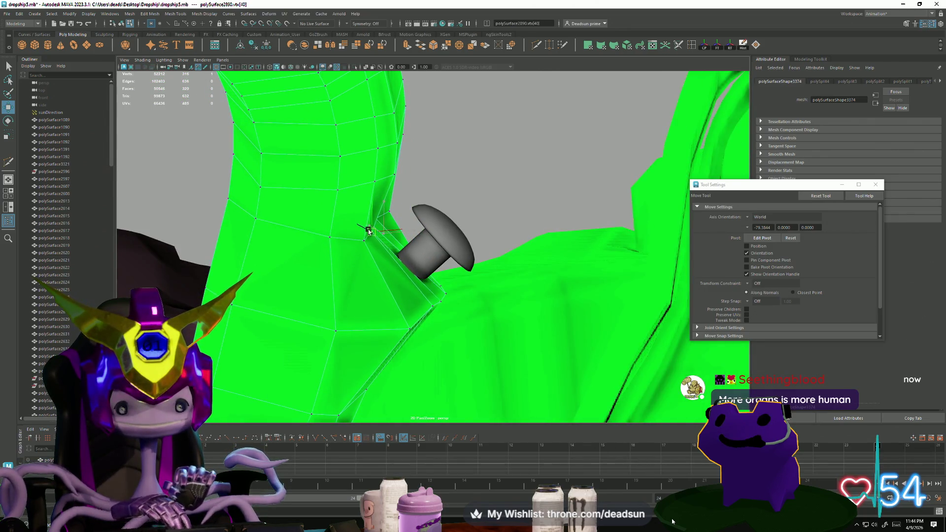
mouse_move(364, 232)
left_mouse_down("alt")
mouse_move(377, 246)
mouse_move(393, 213)
left_mouse_up("alt")
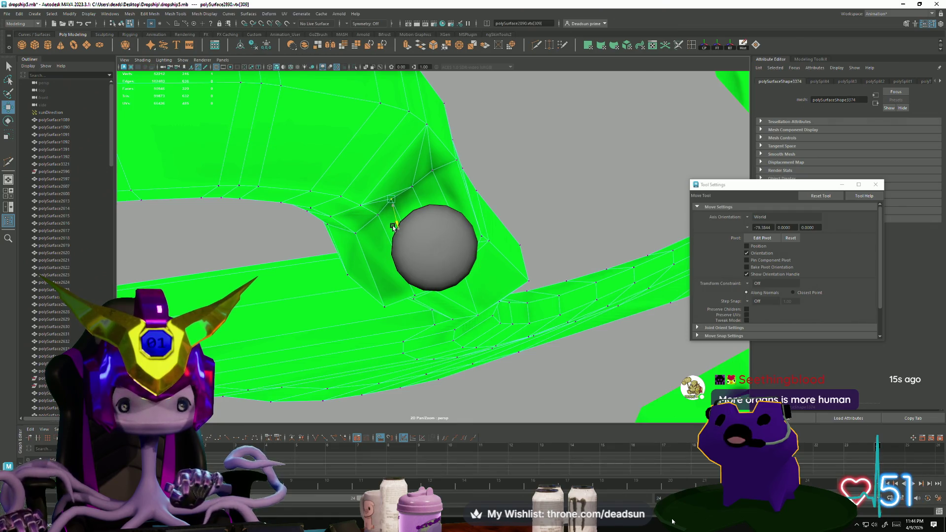
- Nudge another vertex beside the hole so the rim hugs the bolt's stem
left_click(425, 222)
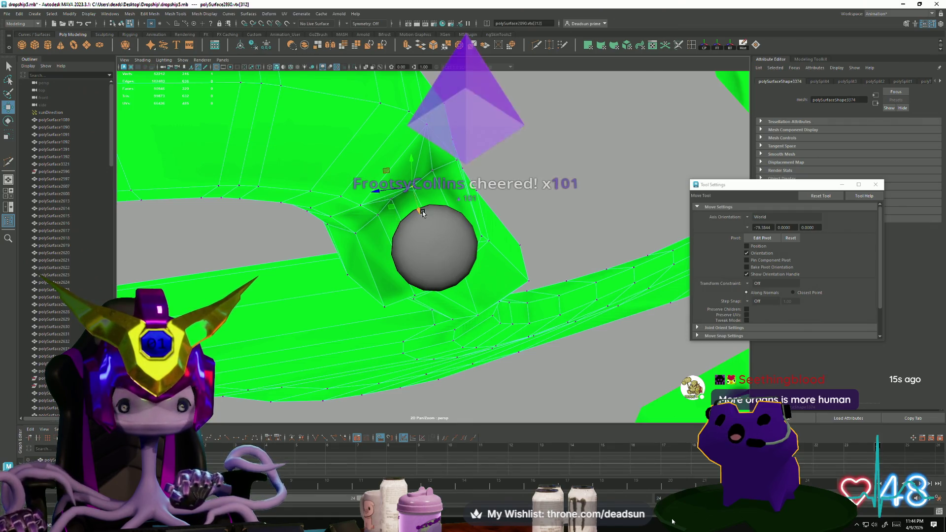
left_click_drag(425, 222, 399, 215, "alt")
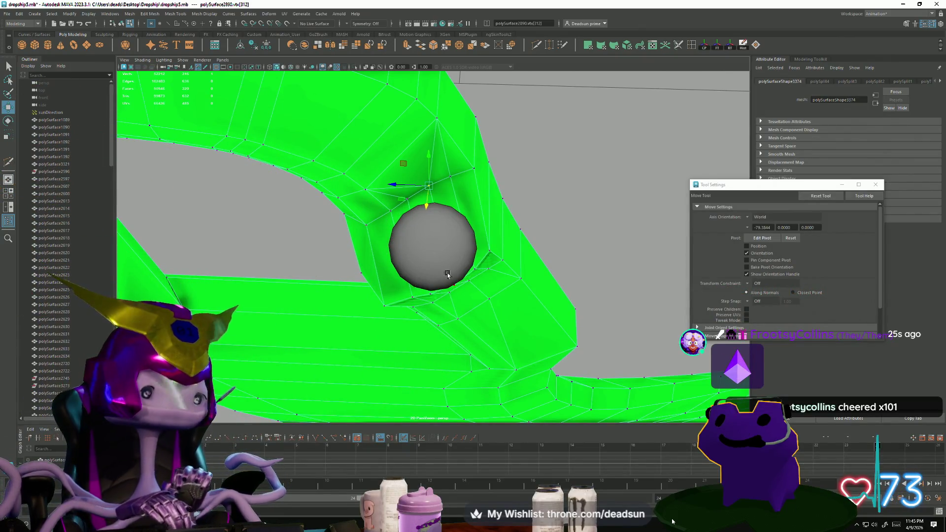
mouse_move(448, 274)
left_mouse_down("alt")
mouse_move(505, 226)
mouse_move(434, 211)
mouse_move(482, 222)
mouse_move(468, 227)
mouse_move(460, 225)
mouse_move(540, 232)
mouse_move(557, 247)
mouse_move(517, 232)
mouse_move(522, 252)
mouse_move(522, 237)
mouse_move(537, 232)
mouse_move(537, 253)
mouse_move(458, 265)
mouse_move(474, 264)
left_mouse_up("alt")
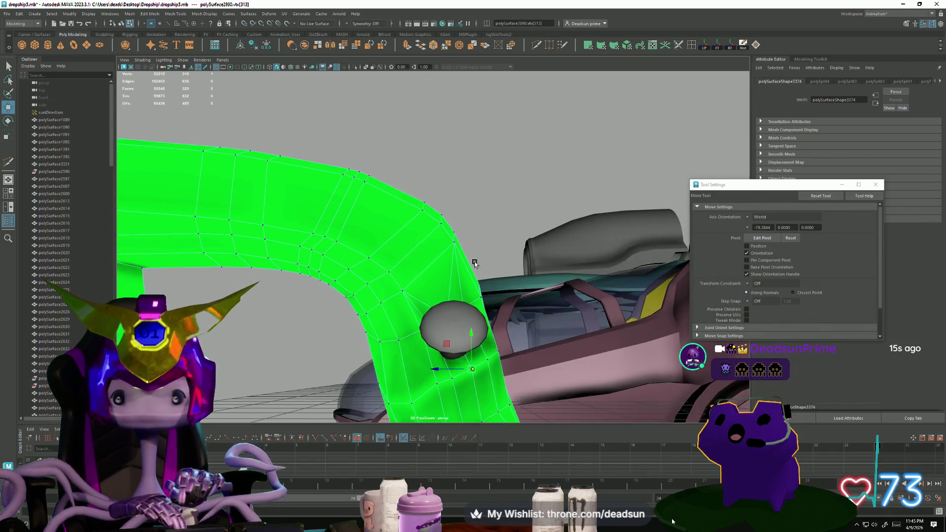
- Cut an edge with Multi-Cut from beside the bolt hole down to the strut's lower edge
left_click(691, 49)
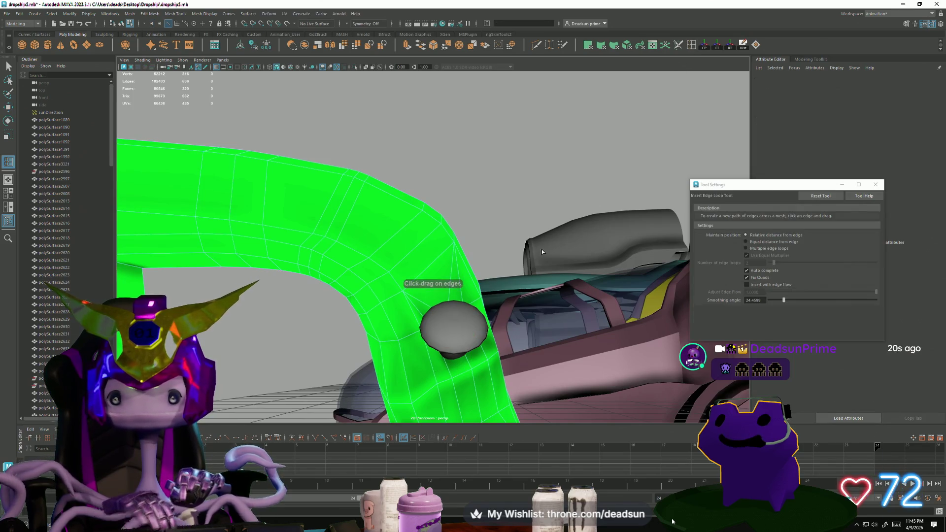
mouse_move(542, 250)
left_mouse_down("alt")
mouse_move(524, 196)
mouse_move(440, 248)
left_mouse_up("alt")
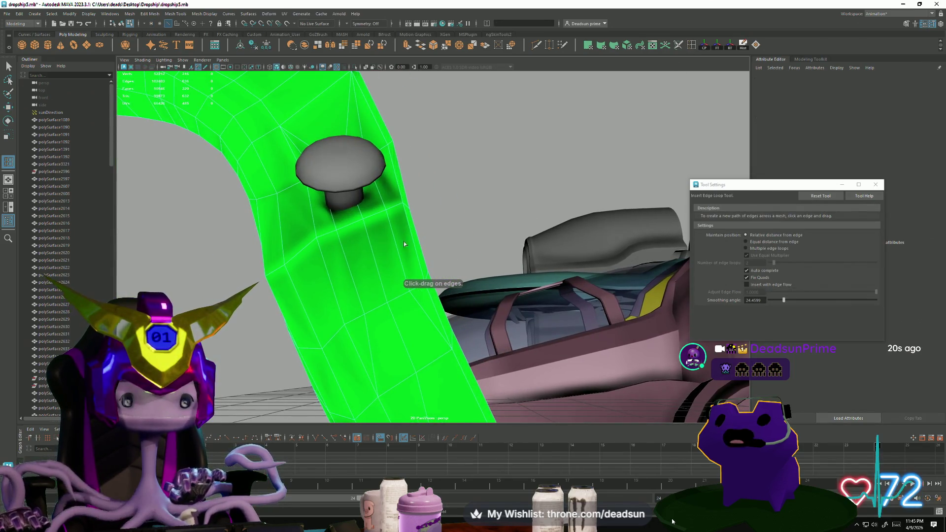
left_click(537, 45)
left_click_drag(469, 177, 390, 236, "alt")
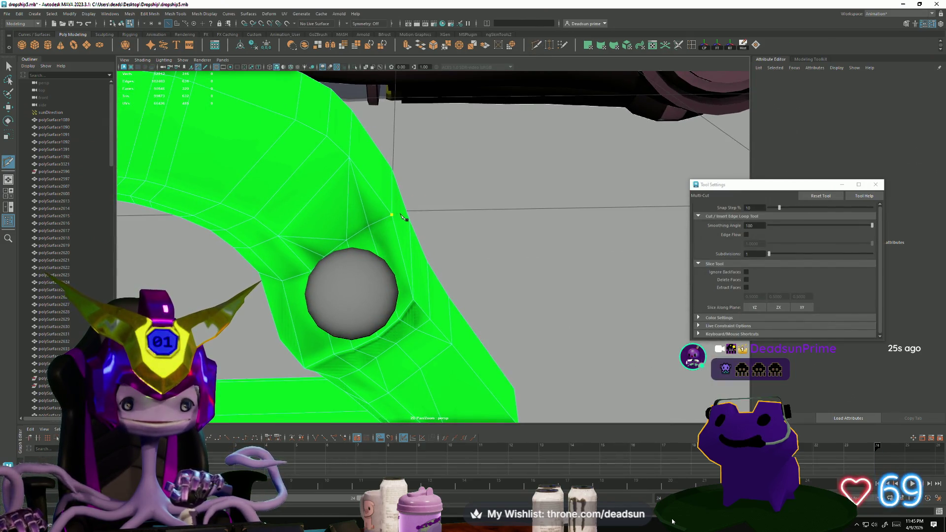
left_click(393, 216)
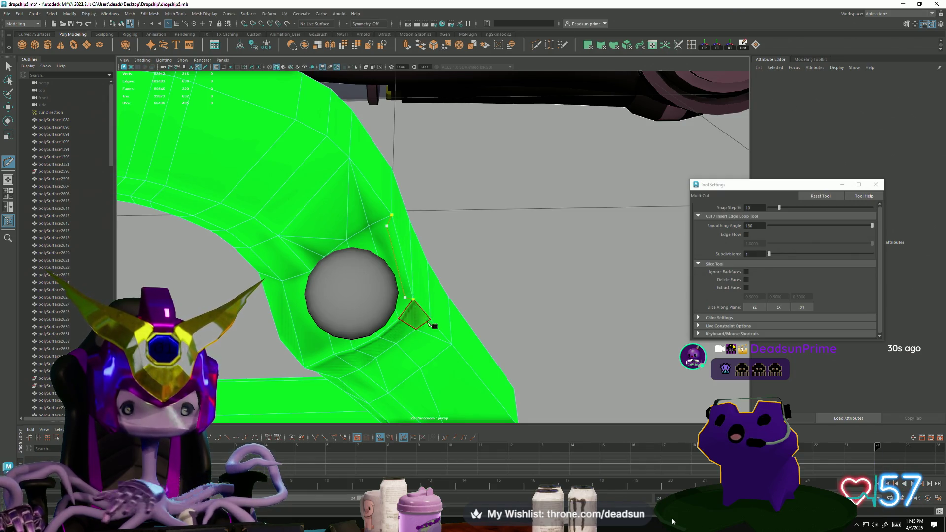
mouse_move(348, 326)
left_mouse_down("alt")
mouse_move(345, 315)
mouse_move(358, 306)
left_mouse_up("alt")
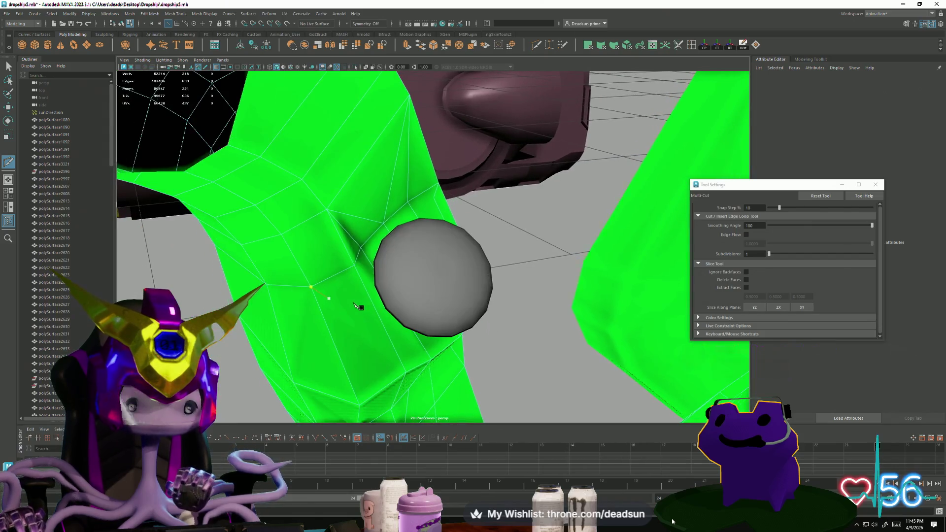
left_click(364, 268)
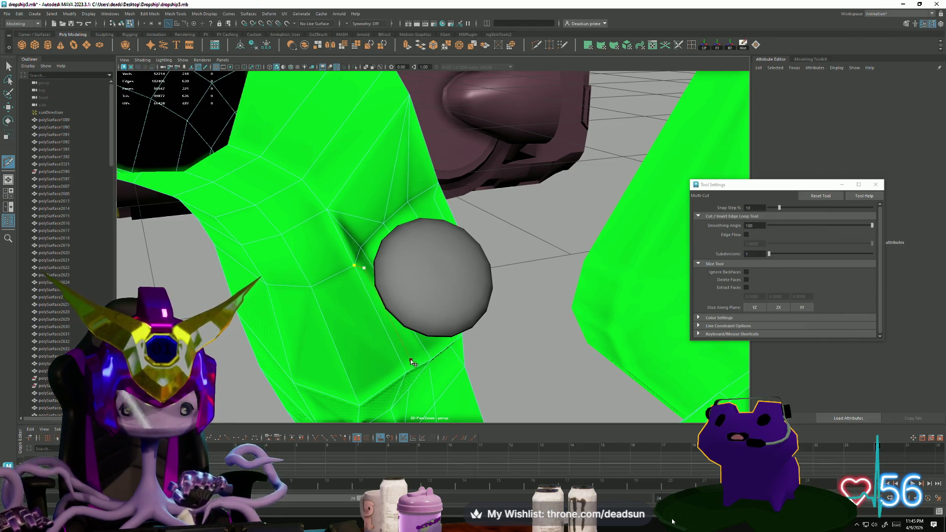
left_click(409, 357)
key("Return")
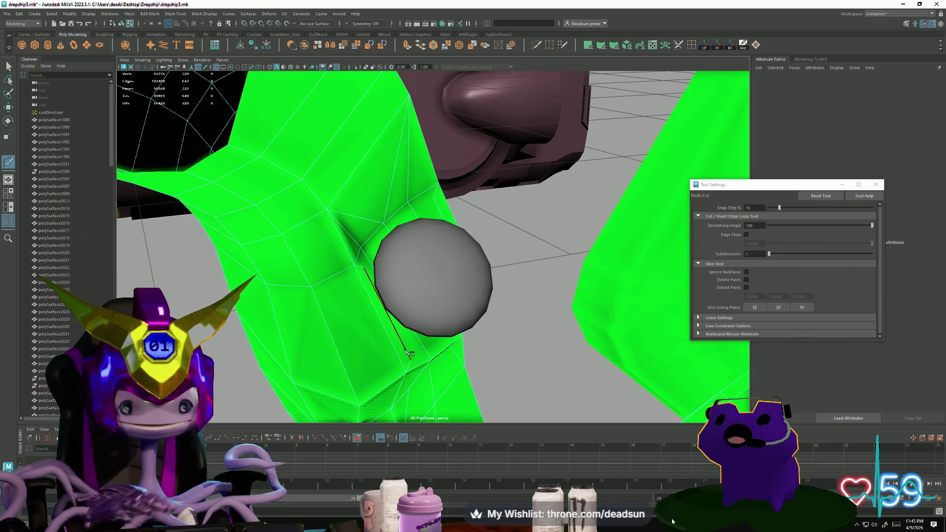
- Cut two more edges below and above the hole, then return to selecting faces
left_click_drag(449, 360, 314, 312, "alt")
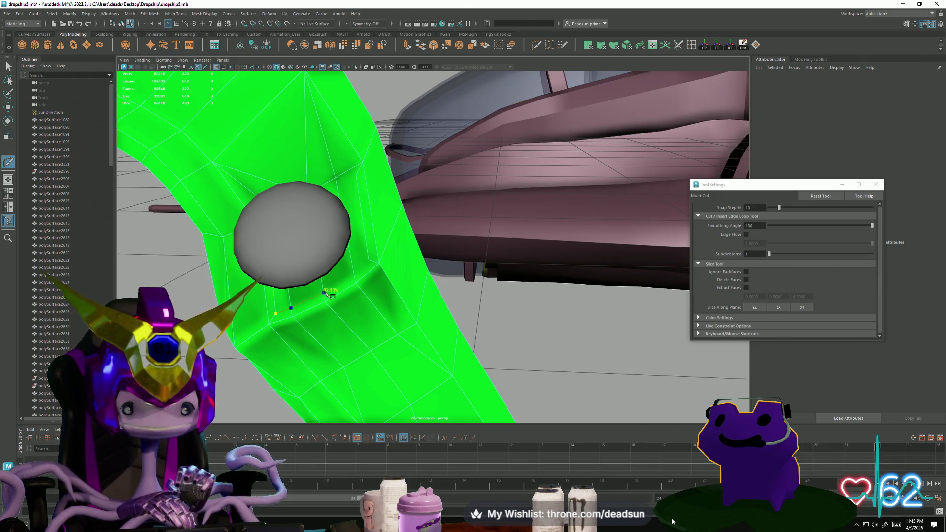
left_click(360, 274)
right_click(378, 304)
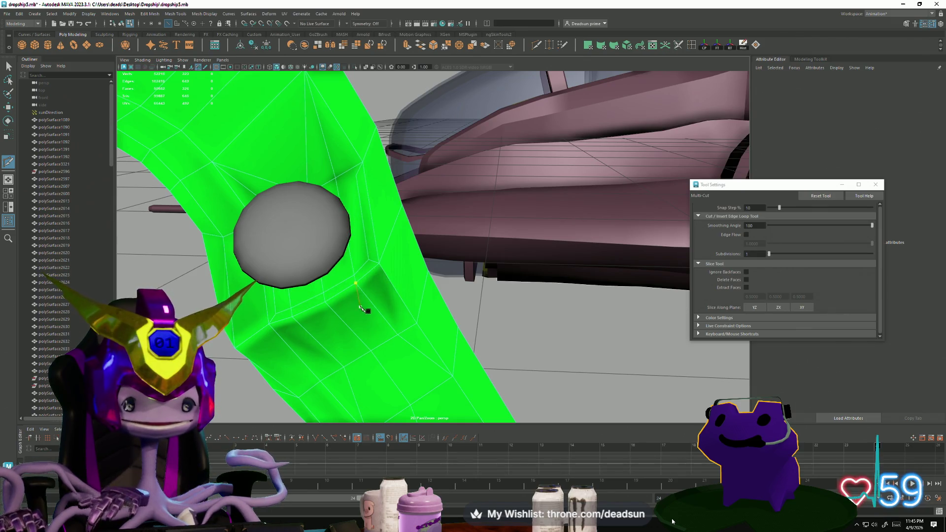
mouse_move(376, 269)
left_mouse_down("alt")
mouse_move(494, 295)
mouse_move(462, 299)
left_mouse_up("alt")
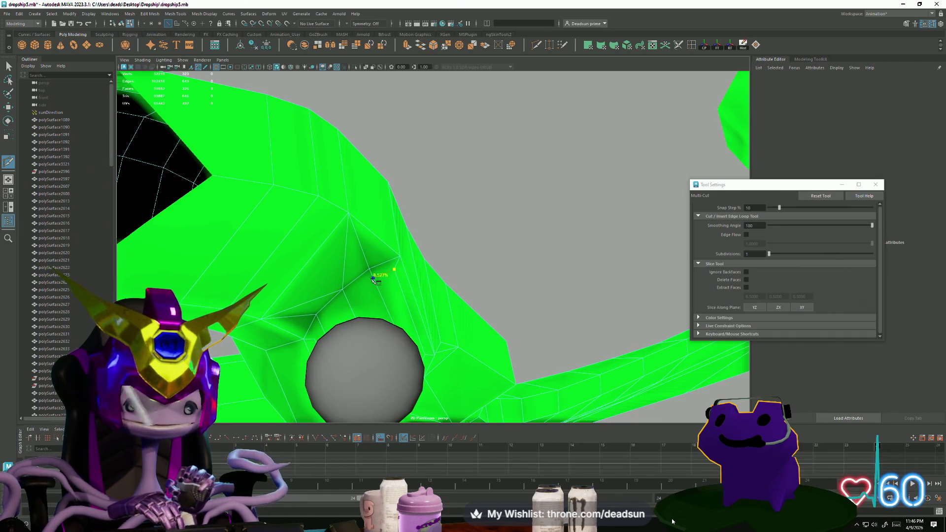
left_click(347, 299)
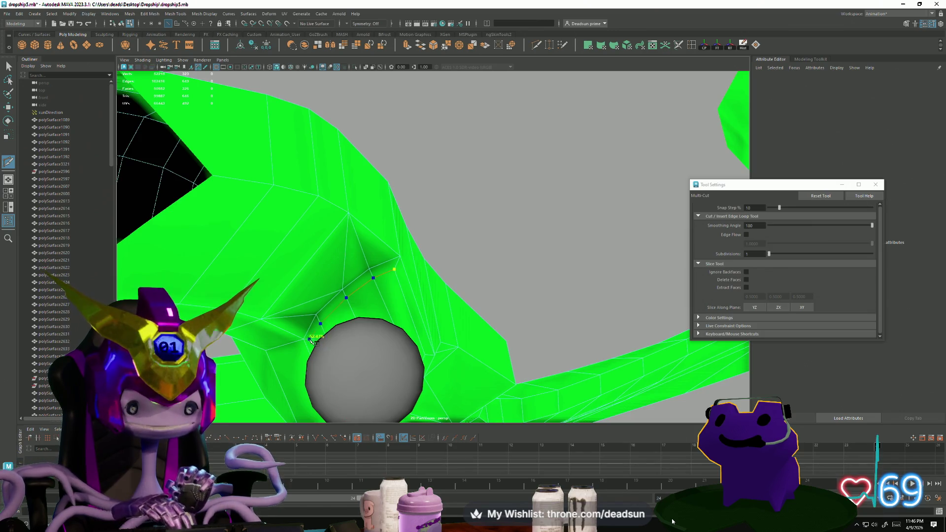
right_click(389, 349)
mouse_move(378, 367)
left_mouse_down("alt")
mouse_move(439, 391)
mouse_move(413, 376)
mouse_move(533, 317)
mouse_move(519, 317)
left_mouse_up("alt")
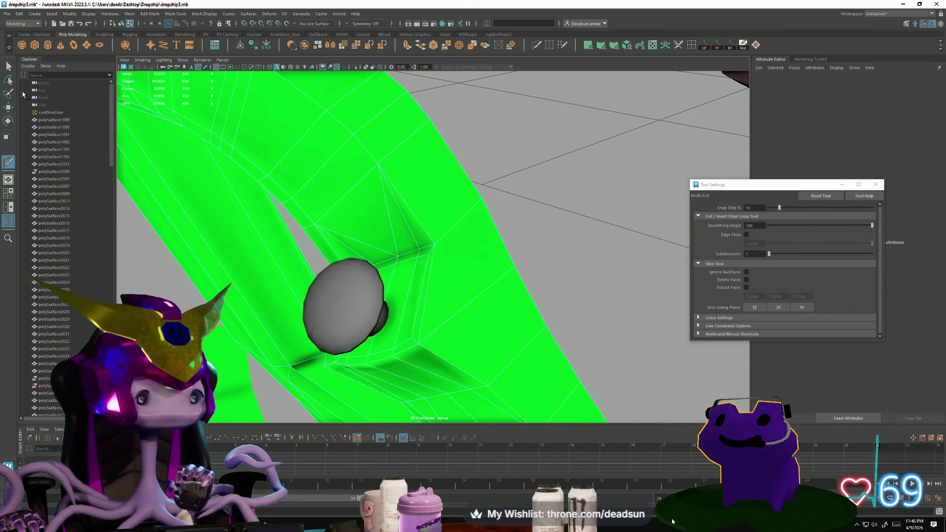
left_click(8, 67)
right_click_drag(415, 279, 414, 296)
- Extrude the face beside the bolt and adjust the extrusion with move, rotate and scale
left_click(385, 280)
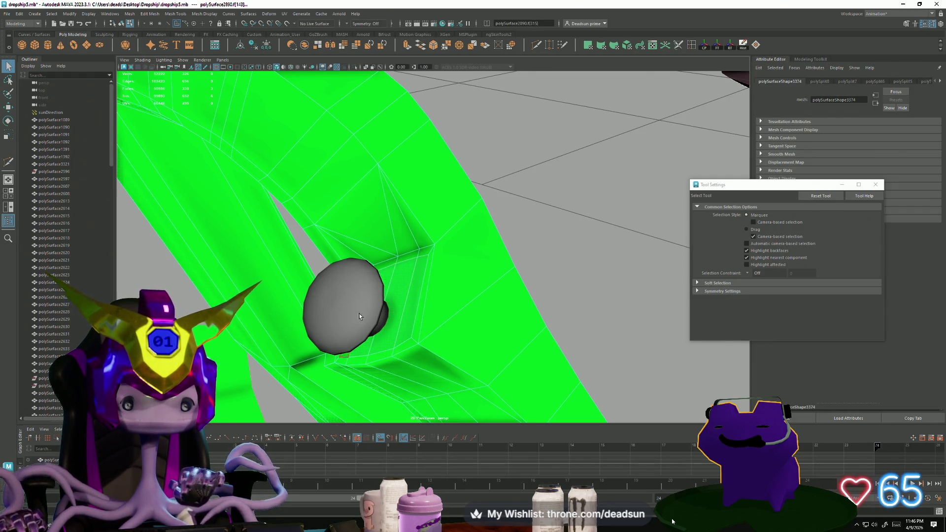
mouse_move(359, 317)
left_mouse_down("alt")
mouse_move(431, 298)
mouse_move(393, 293)
mouse_move(323, 315)
mouse_move(330, 309)
left_mouse_up("alt")
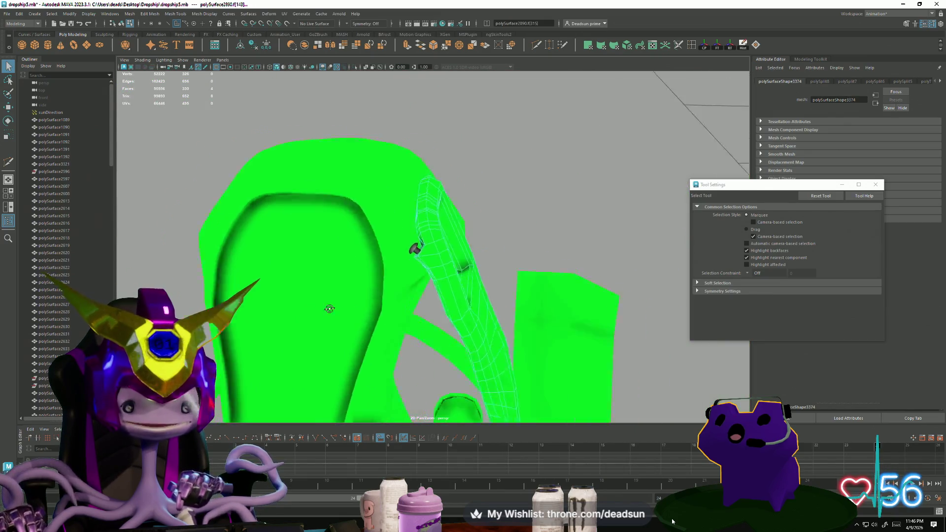
right_click_drag(330, 309, 710, 394, "alt")
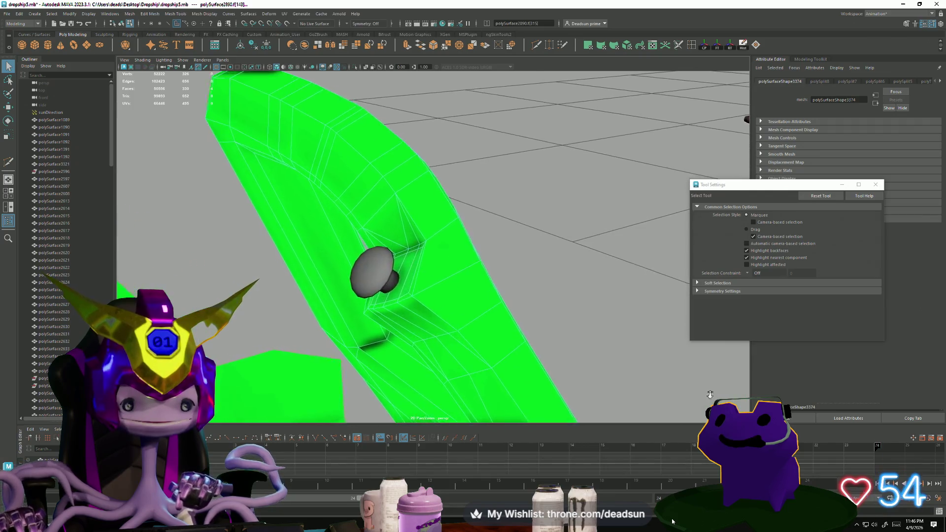
mouse_move(710, 394)
left_mouse_down("alt")
mouse_move(393, 317)
mouse_move(392, 361)
mouse_move(389, 296)
mouse_move(355, 148)
left_mouse_up("alt")
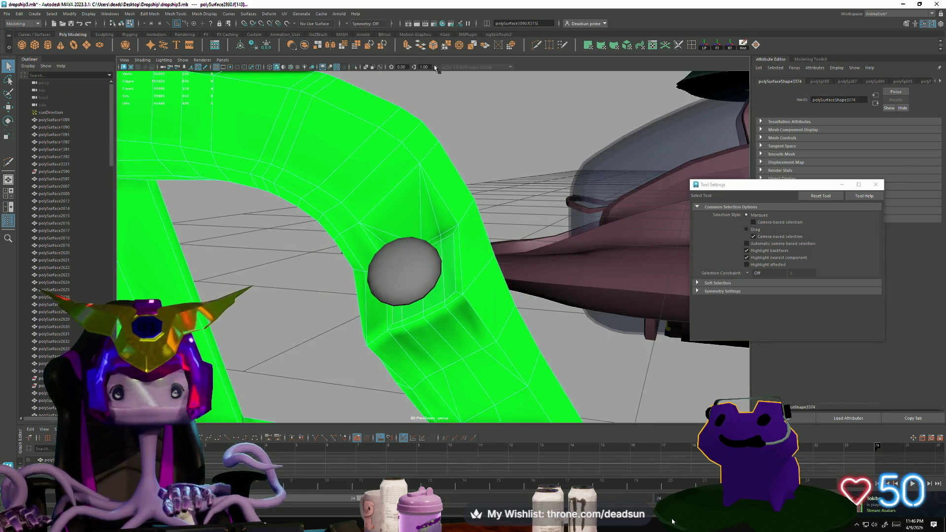
key("ctrl+e")
key("r")
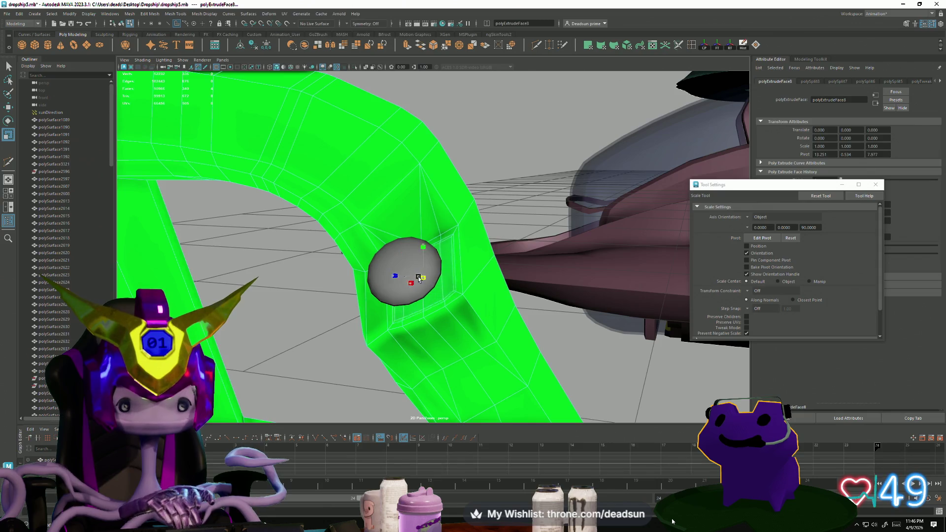
mouse_move(413, 289)
left_mouse_down("alt")
mouse_move(380, 281)
mouse_move(352, 290)
mouse_move(379, 283)
left_mouse_up("alt")
key("w")
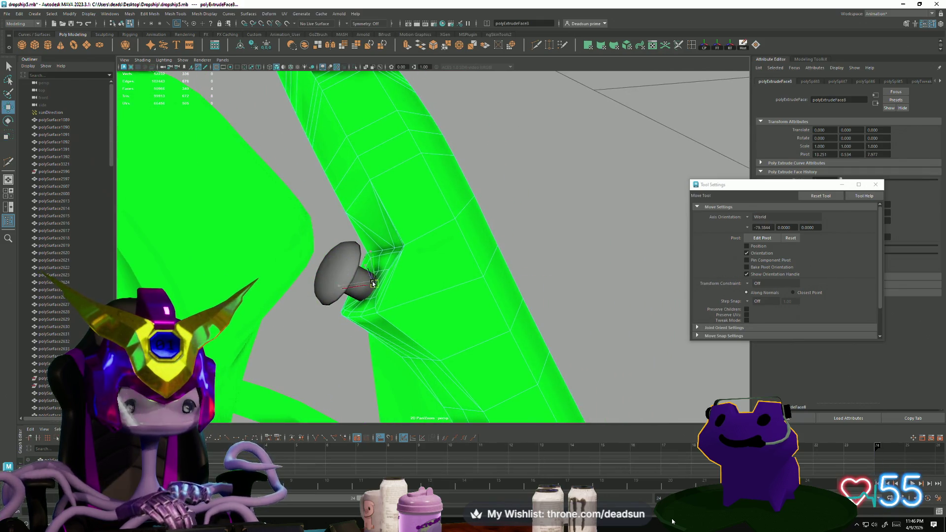
key("e")
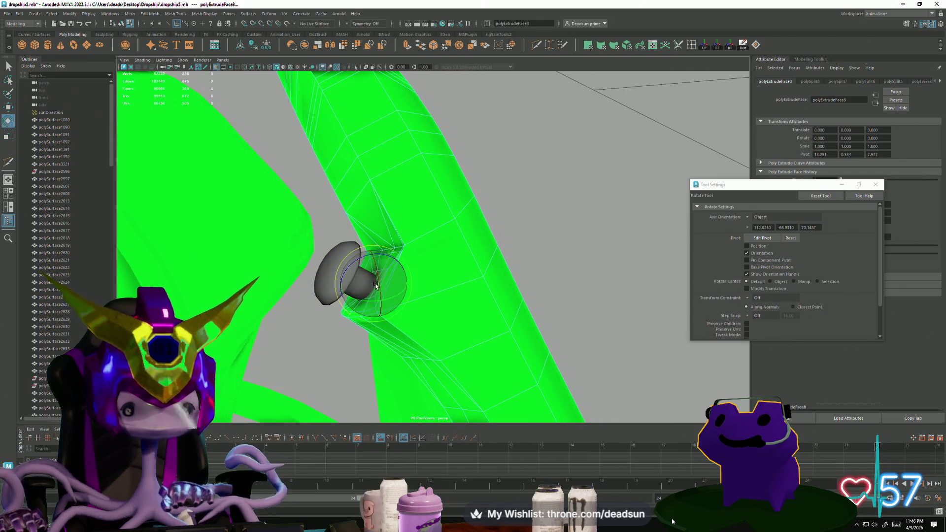
key("r")
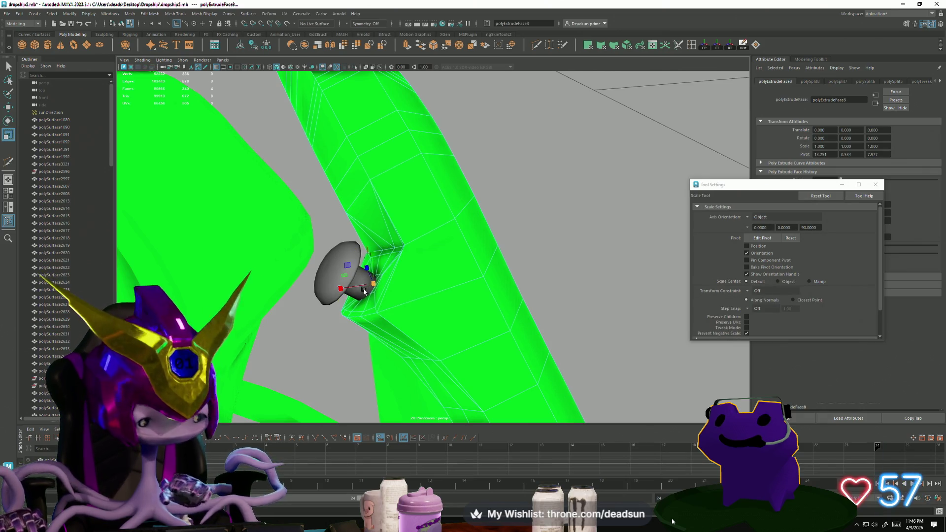
mouse_move(365, 292)
left_mouse_down("alt")
mouse_move(406, 289)
mouse_move(372, 313)
mouse_move(403, 324)
mouse_move(404, 257)
left_mouse_up("alt")
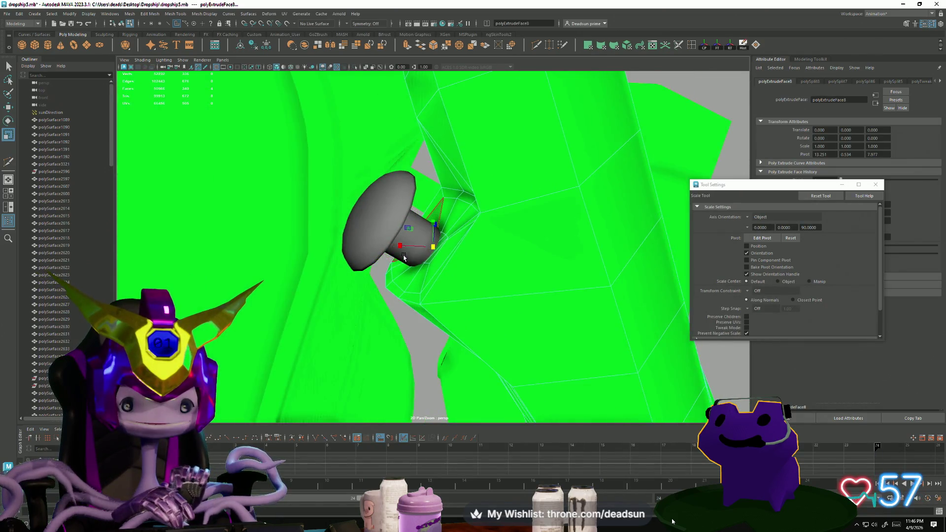
key("w")
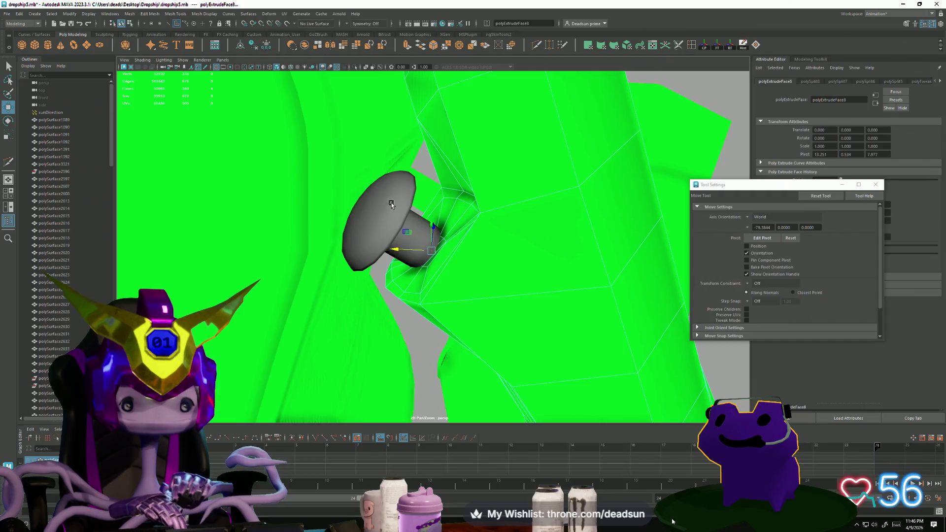
- Slide the mushroom bolt along X, frame the green arch, and pick vtx[333] at the hole
left_click(396, 221)
left_click_drag(364, 237, 246, 225)
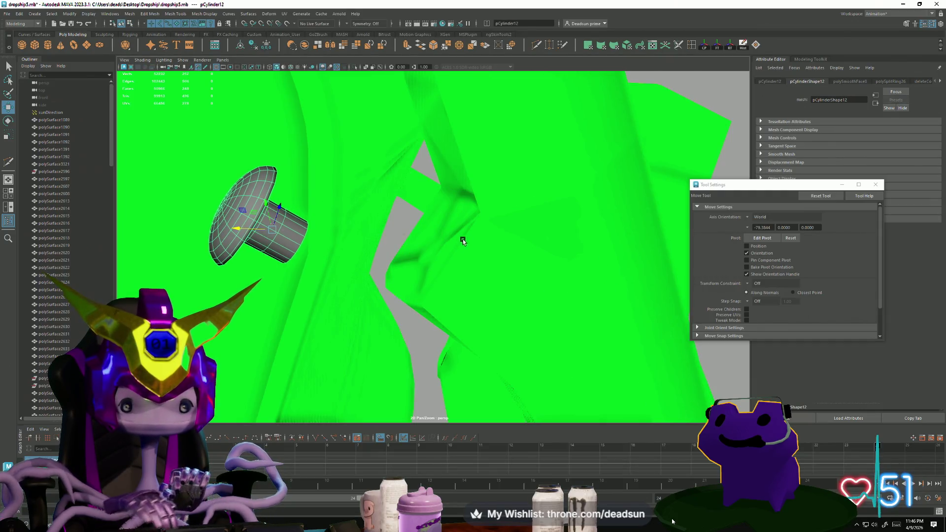
left_click(462, 238)
key("f")
mouse_move(447, 272)
left_mouse_down("alt")
mouse_move(412, 264)
mouse_move(408, 222)
mouse_move(466, 225)
mouse_move(433, 238)
mouse_move(437, 260)
mouse_move(418, 245)
mouse_move(535, 302)
mouse_move(381, 269)
mouse_move(424, 291)
mouse_move(414, 270)
mouse_move(392, 289)
mouse_move(413, 305)
mouse_move(420, 251)
mouse_move(355, 214)
mouse_move(436, 236)
left_mouse_up("alt")
key("F9")
left_click(416, 244)
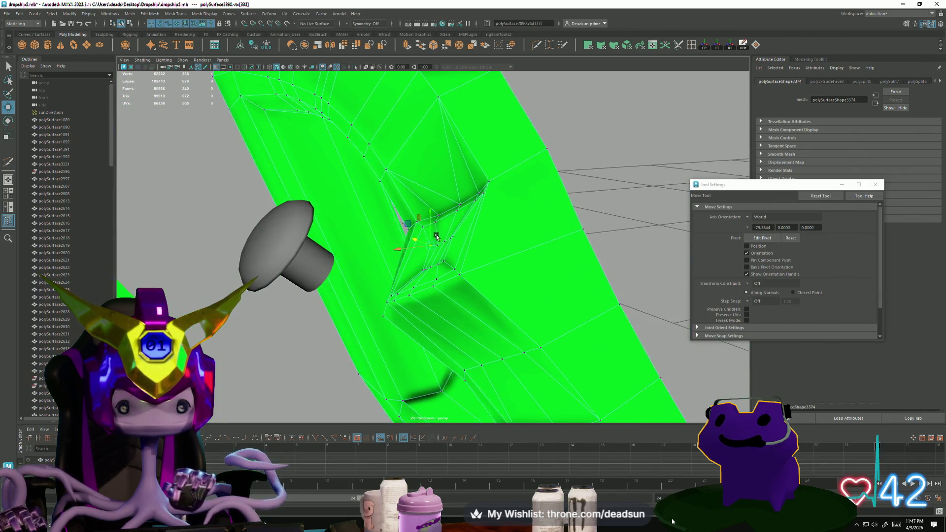
- Grow the vertex selection to the full ring around the bolt hole
left_click_drag(425, 272, 437, 228, "alt")
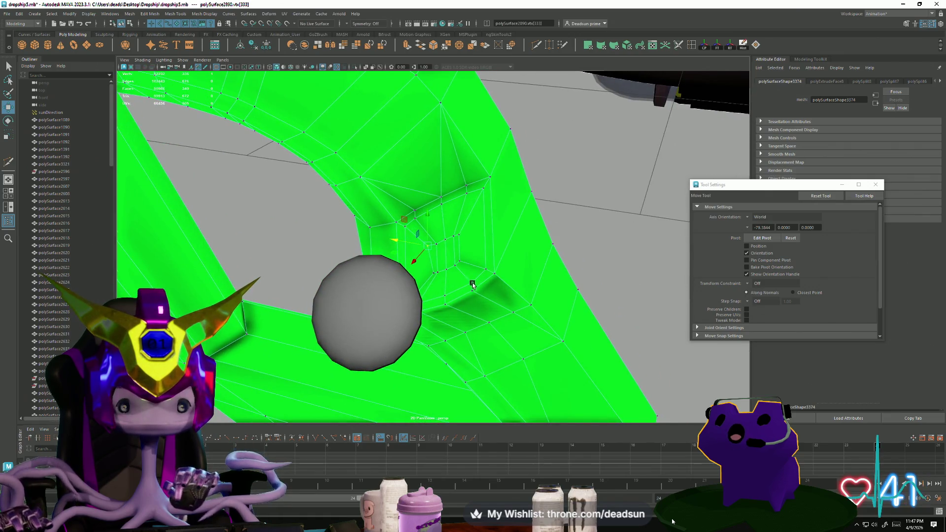
key("shift+period")
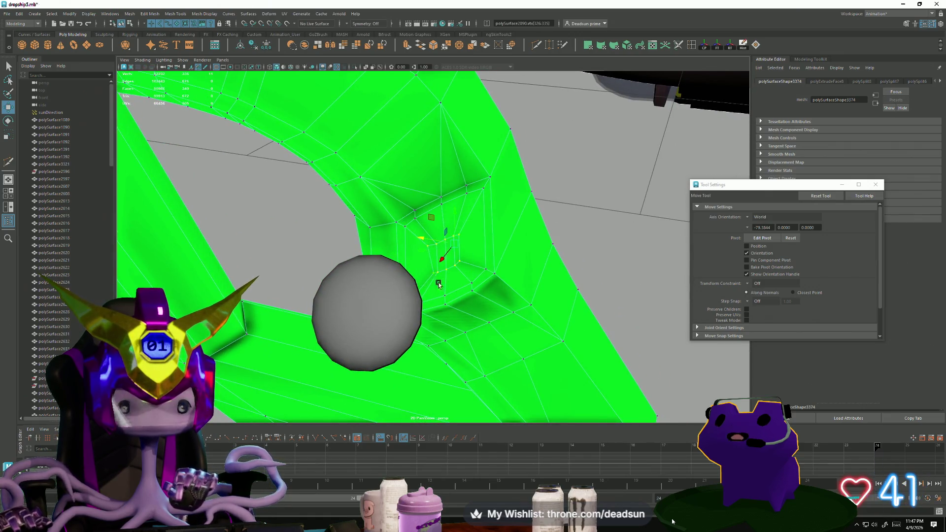
mouse_move(418, 281)
left_mouse_down("alt")
mouse_move(457, 197)
mouse_move(460, 311)
mouse_move(507, 332)
mouse_move(466, 323)
left_mouse_up("alt")
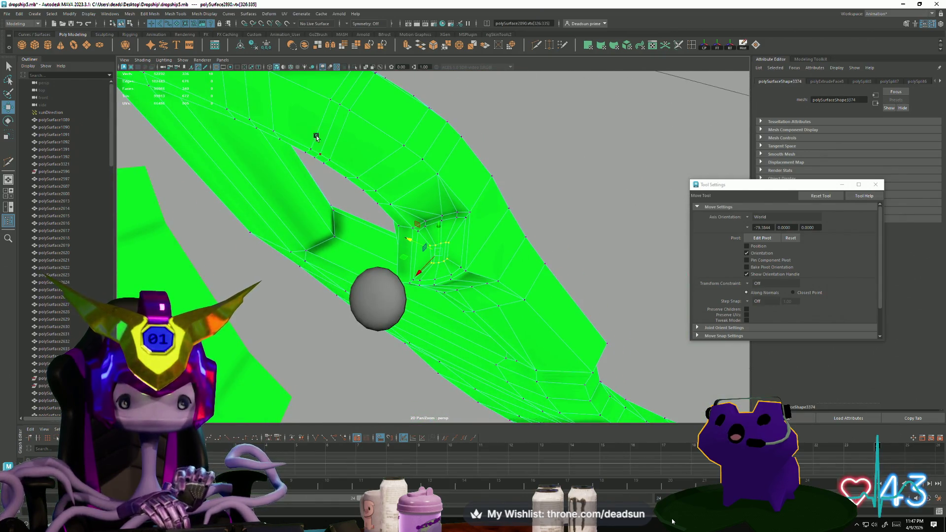
- Browse the Deform and UV menus, then open the Edit Mesh menu
left_click(249, 16)
left_click(275, 16)
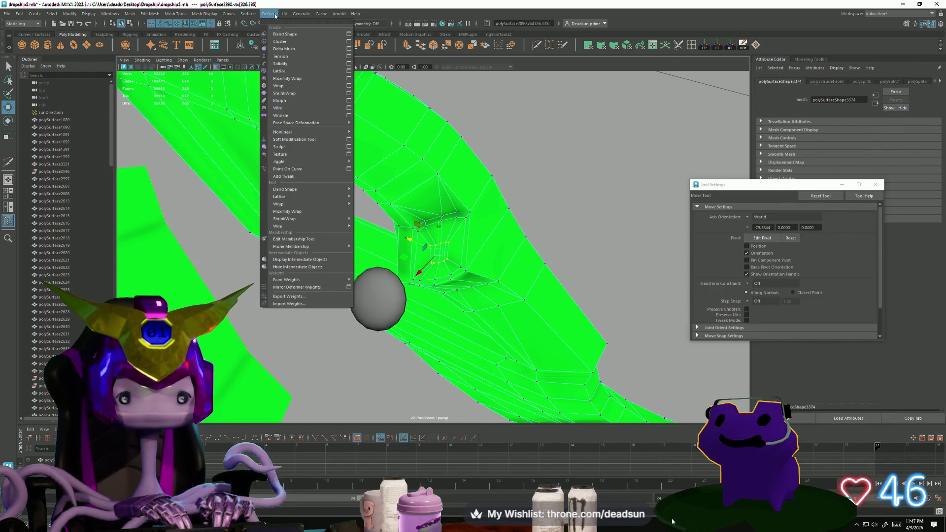
mouse_move(282, 18)
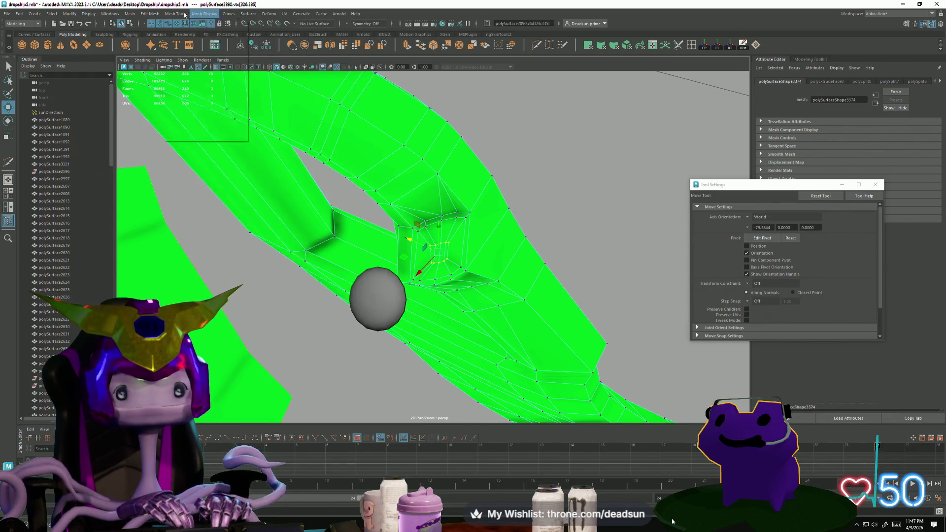
left_click(150, 13)
mouse_move(132, 14)
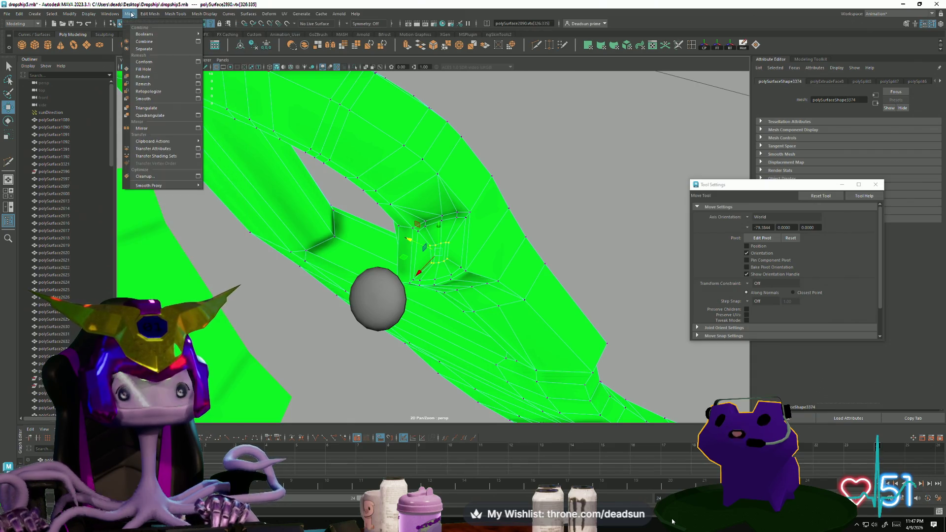
mouse_move(175, 15)
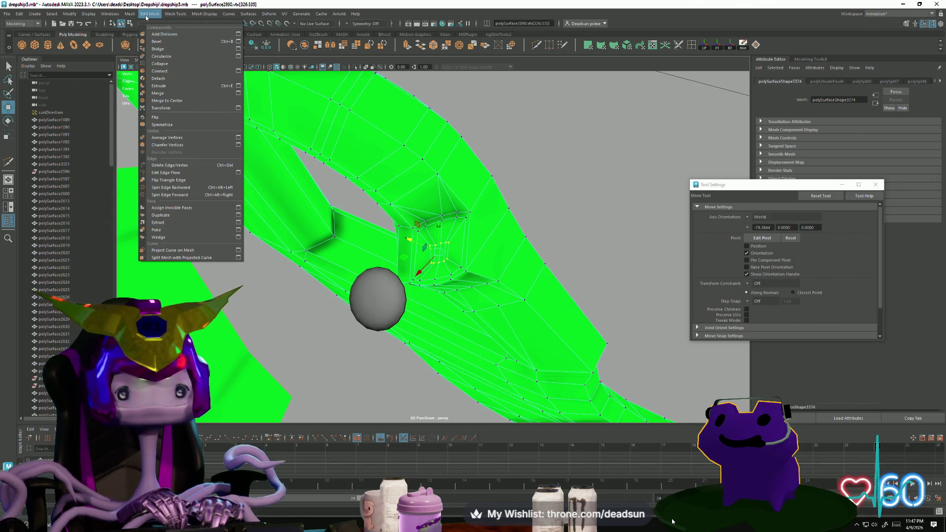
- Apply Average Vertices to the hole's vertex ring, then reselect polySurface2890 to inspect it
left_click(180, 139)
key("super")
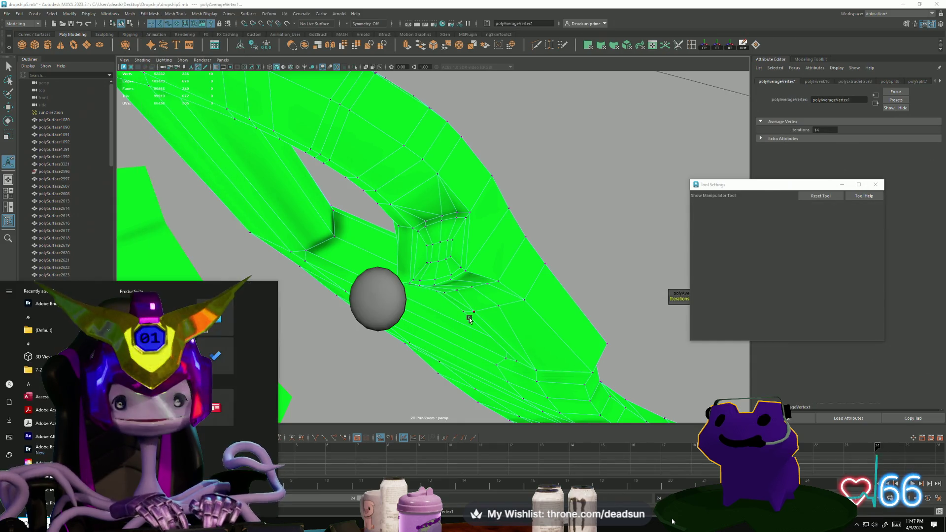
mouse_move(565, 261)
left_mouse_down("alt")
mouse_move(547, 252)
mouse_move(492, 276)
mouse_move(436, 285)
mouse_move(383, 310)
mouse_move(385, 318)
mouse_move(478, 182)
left_mouse_up("alt")
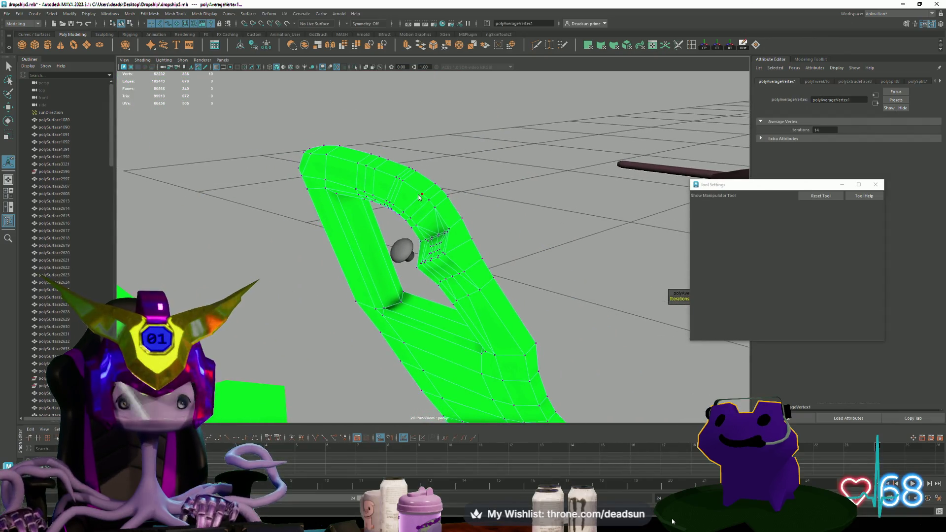
key("q")
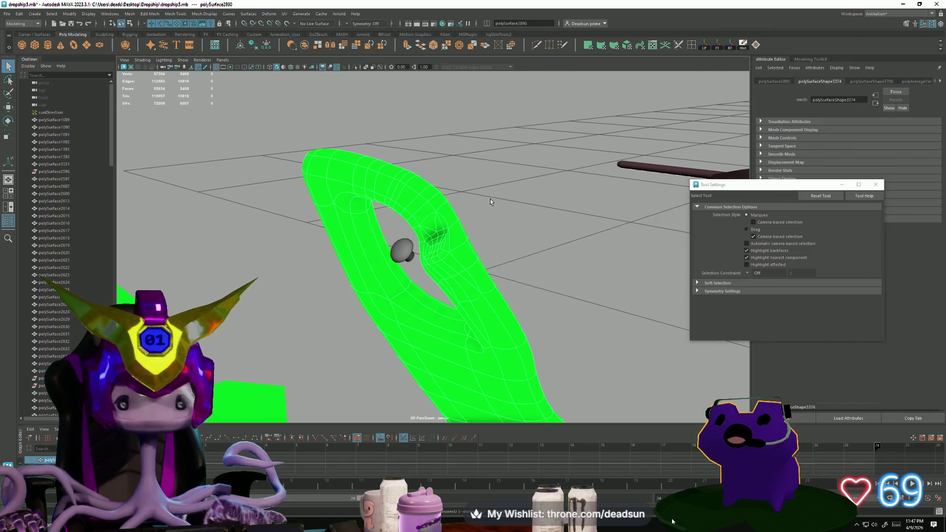
left_click(473, 226)
mouse_move(473, 227)
left_mouse_down("alt")
mouse_move(502, 254)
mouse_move(461, 258)
mouse_move(494, 286)
mouse_move(533, 243)
mouse_move(560, 253)
mouse_move(562, 270)
mouse_move(507, 289)
mouse_move(486, 259)
mouse_move(513, 216)
mouse_move(543, 232)
mouse_move(537, 218)
mouse_move(442, 255)
mouse_move(479, 256)
mouse_move(484, 268)
mouse_move(468, 264)
mouse_move(475, 238)
mouse_move(501, 217)
mouse_move(495, 236)
mouse_move(503, 228)
left_mouse_up("alt")
left_click(461, 258)
- Zoom in on the bolt opening and pick a vertex beside it for moving
right_click_drag(503, 228, 429, 250, "alt")
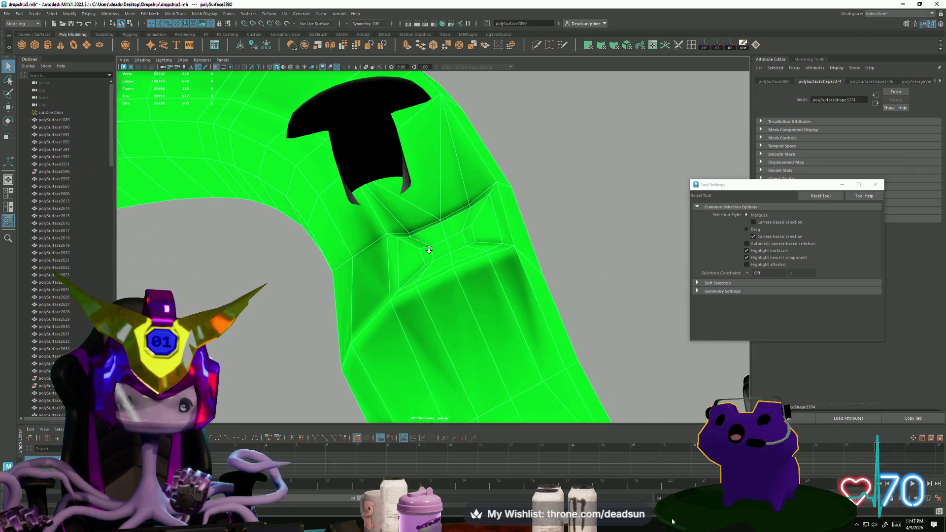
left_click_drag(414, 249, 408, 246, "alt")
key("F9")
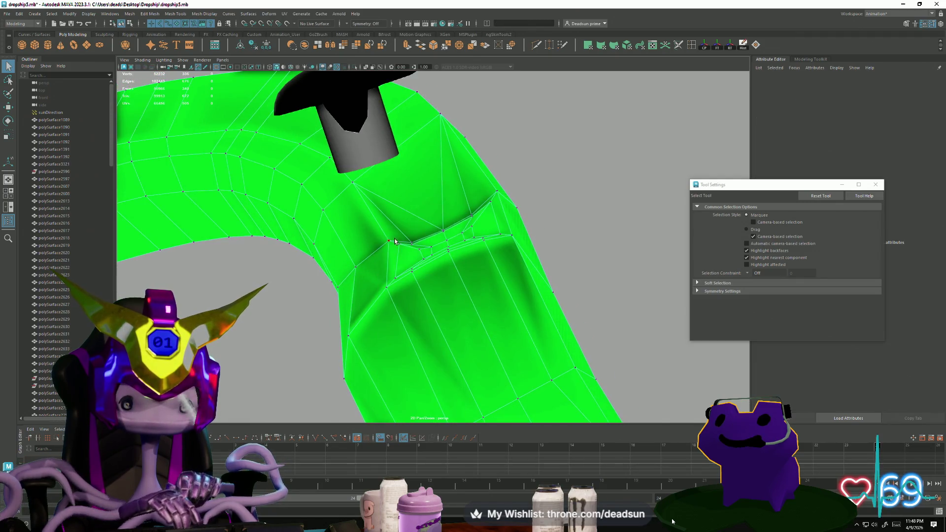
left_click(400, 243)
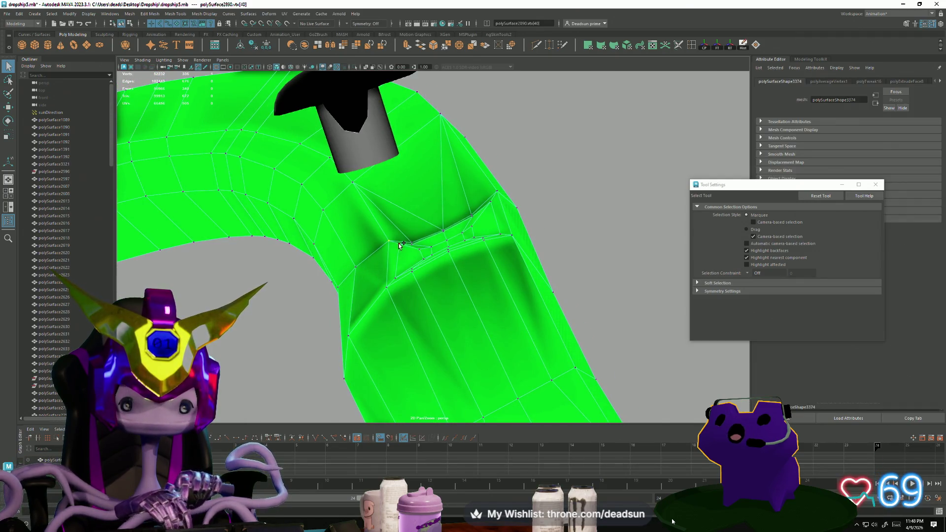
key("w")
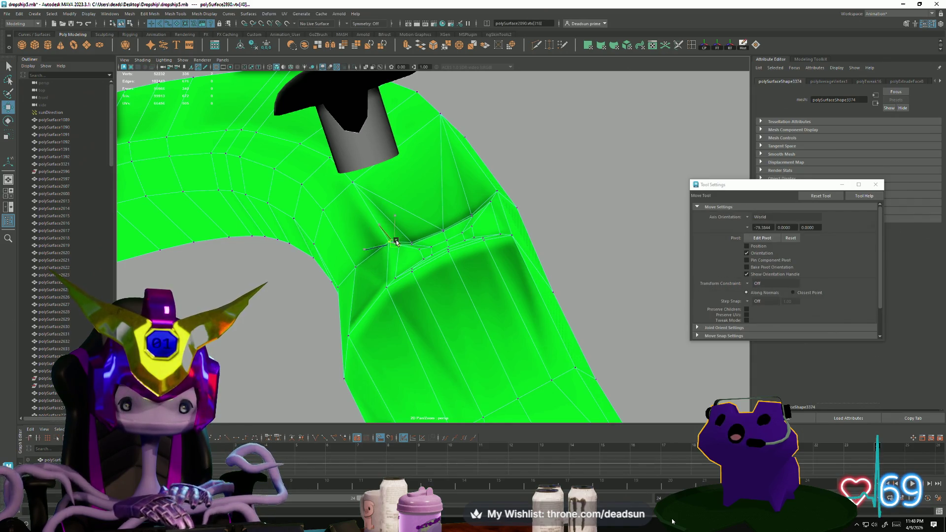
left_click_drag(398, 246, 489, 211, "alt")
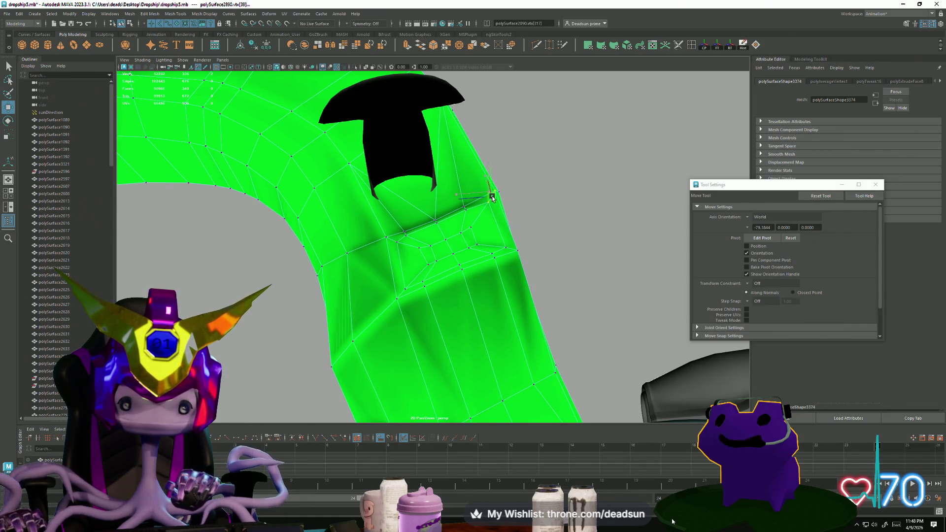
mouse_move(492, 197)
left_mouse_down("alt")
mouse_move(475, 231)
mouse_move(424, 249)
mouse_move(434, 187)
mouse_move(398, 257)
mouse_move(420, 249)
mouse_move(433, 260)
mouse_move(415, 262)
mouse_move(450, 264)
mouse_move(428, 260)
mouse_move(434, 251)
left_mouse_up("alt")
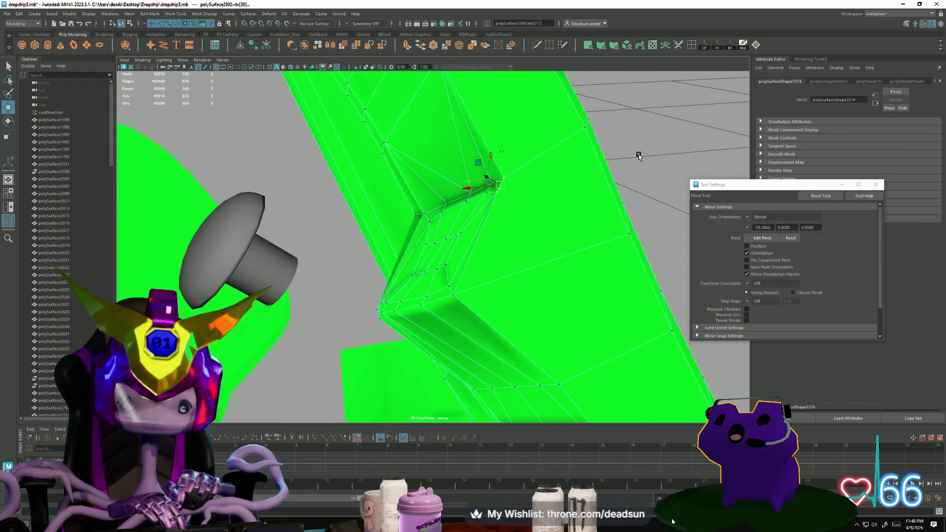
- Pick the vertex at the hole's corner, inspect it from below, and activate Insert Edge Loop
left_click(498, 180)
left_click(500, 179)
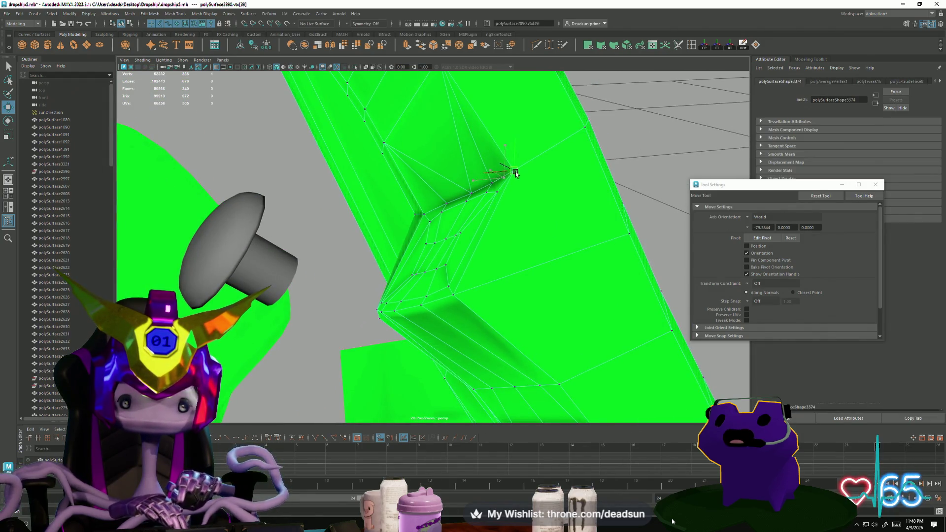
mouse_move(470, 238)
left_mouse_down("alt")
mouse_move(554, 222)
mouse_move(446, 235)
left_mouse_up("alt")
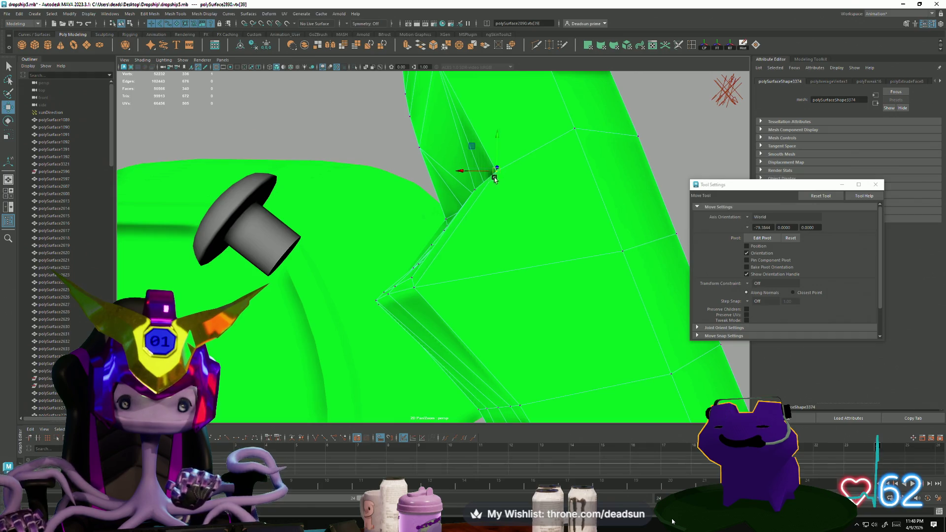
mouse_move(494, 178)
left_mouse_down("alt")
mouse_move(481, 207)
mouse_move(493, 223)
mouse_move(519, 212)
mouse_move(486, 217)
mouse_move(450, 265)
mouse_move(433, 268)
mouse_move(442, 276)
mouse_move(450, 275)
mouse_move(472, 150)
left_mouse_up("alt")
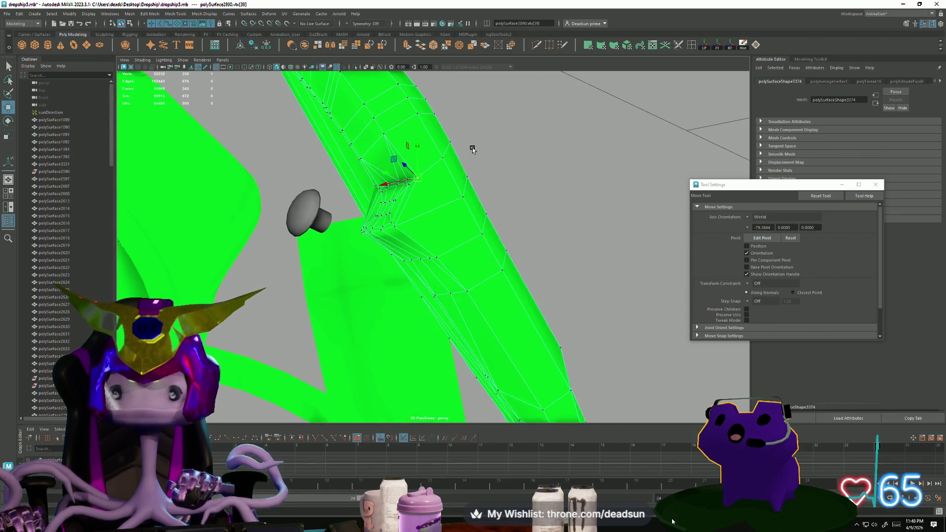
left_click(695, 45)
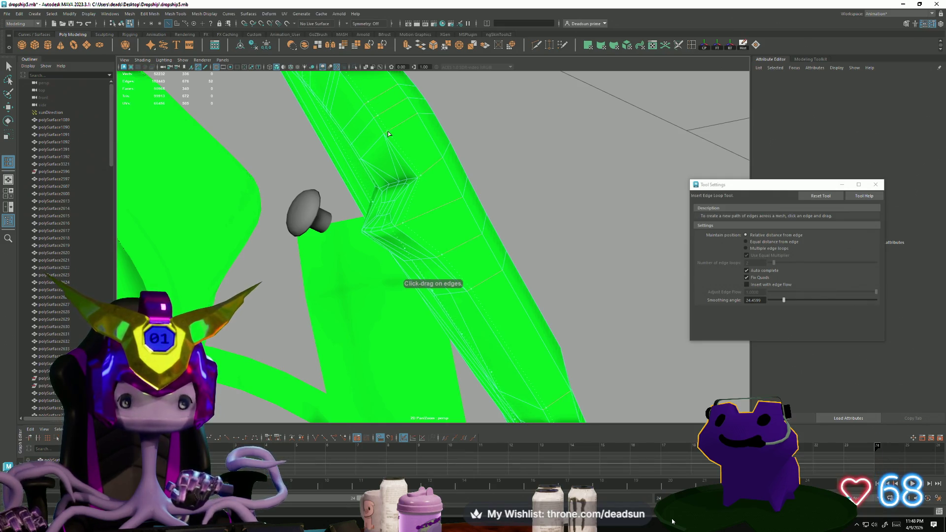
- Insert an edge loop along the green strut next to the bolt hole, then return to the Select tool
left_click(389, 135)
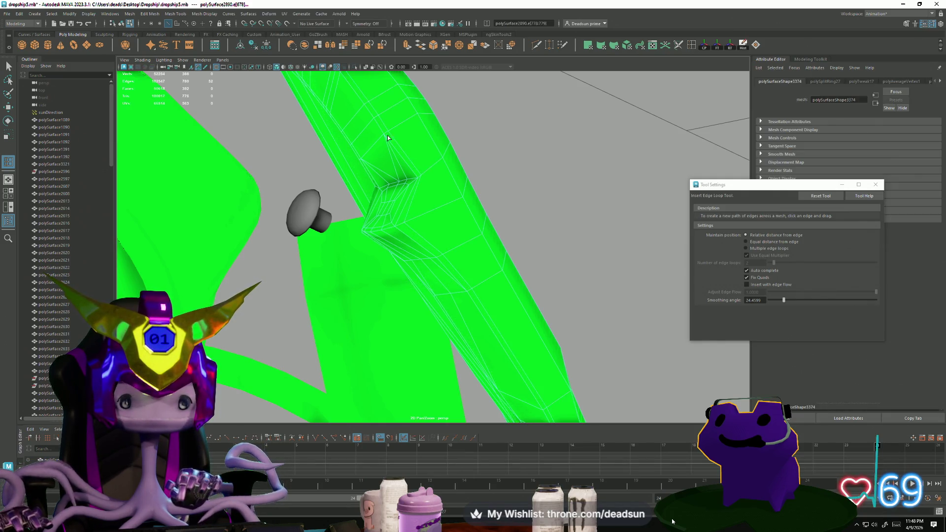
mouse_move(389, 134)
left_mouse_down("alt")
mouse_move(478, 154)
mouse_move(438, 168)
mouse_move(476, 153)
mouse_move(473, 183)
mouse_move(450, 192)
mouse_move(329, 138)
left_mouse_up("alt")
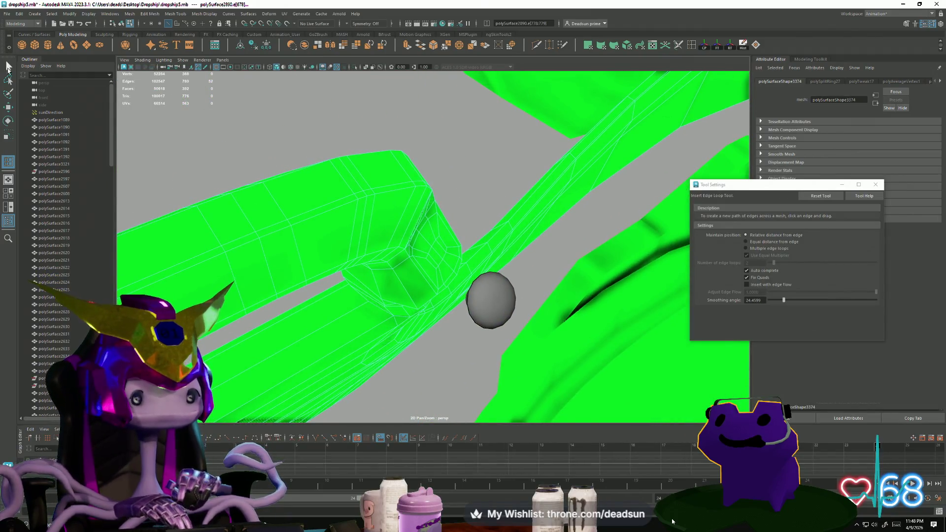
left_click(8, 66)
- Move, scale and rotate the bolt-hole vertex ring on the strut into a rounder opening
mouse_move(323, 241)
right_mouse_down("alt")
mouse_move(409, 306)
mouse_move(429, 355)
right_mouse_up("alt")
left_click(440, 324)
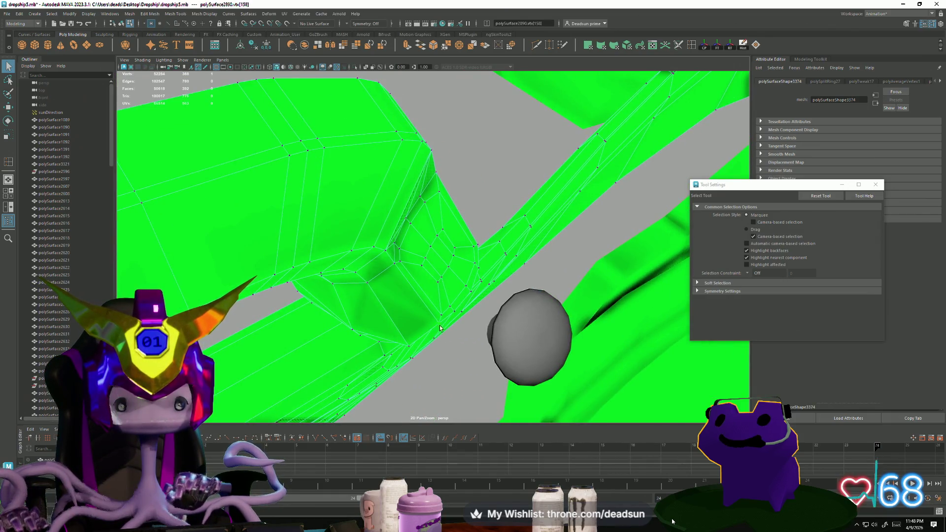
key("w")
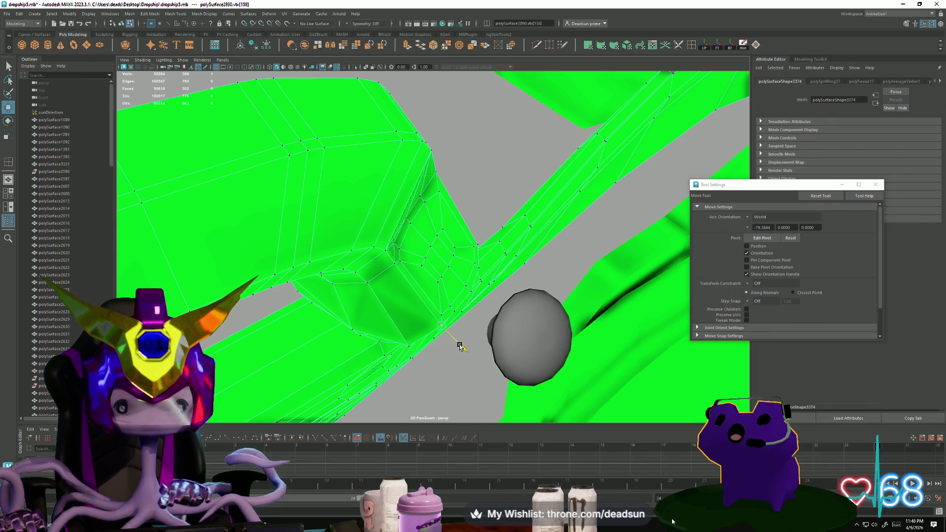
mouse_move(449, 343)
left_mouse_down("alt")
mouse_move(388, 323)
mouse_move(325, 327)
mouse_move(396, 284)
left_mouse_up("alt")
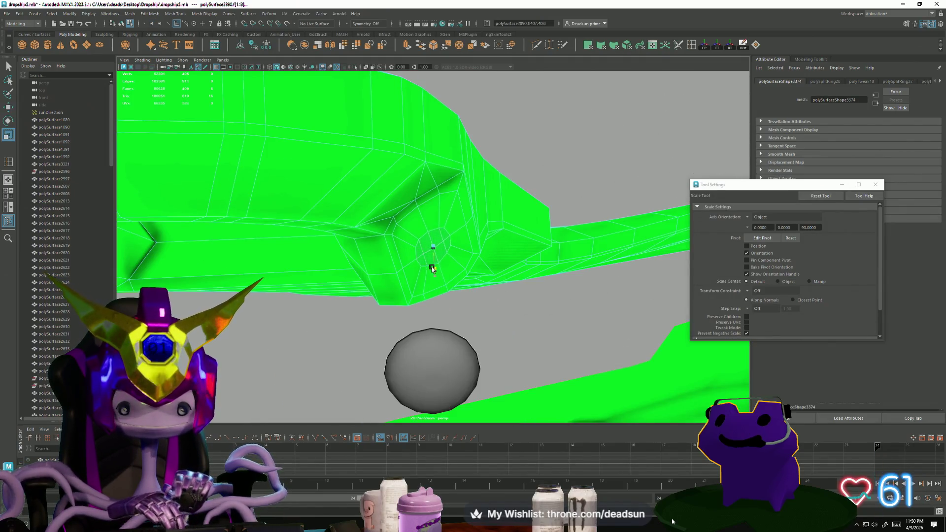
mouse_move(434, 274)
left_mouse_down("alt")
mouse_move(423, 232)
mouse_move(367, 246)
mouse_move(427, 236)
left_mouse_up("alt")
key("e")
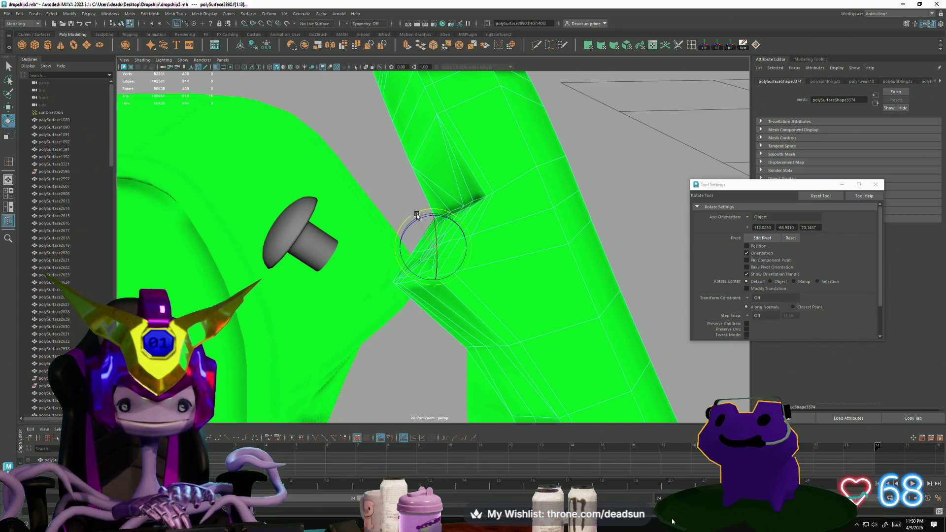
mouse_move(394, 260)
left_mouse_down("alt")
mouse_move(456, 297)
mouse_move(450, 253)
left_mouse_up("alt")
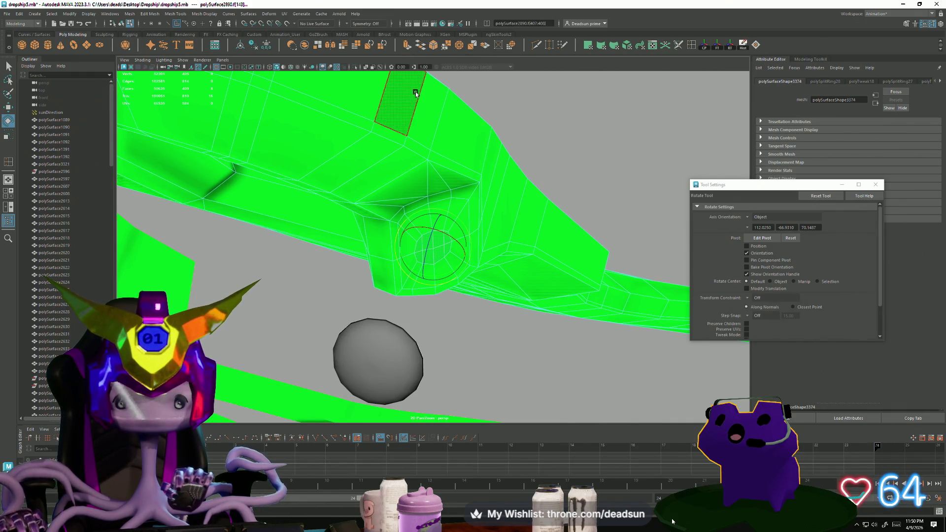
left_click(147, 13)
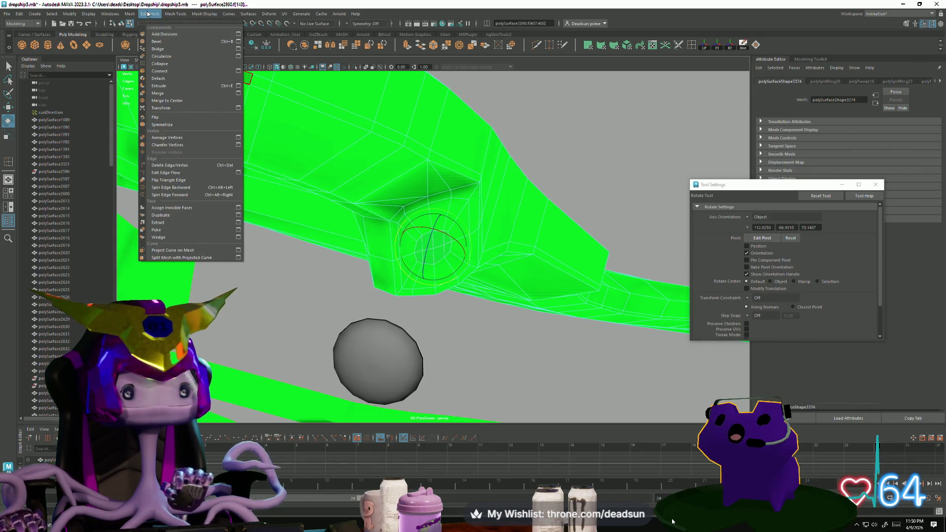
- Circularize the selected bolt-hole ring into a circle
left_click(172, 56)
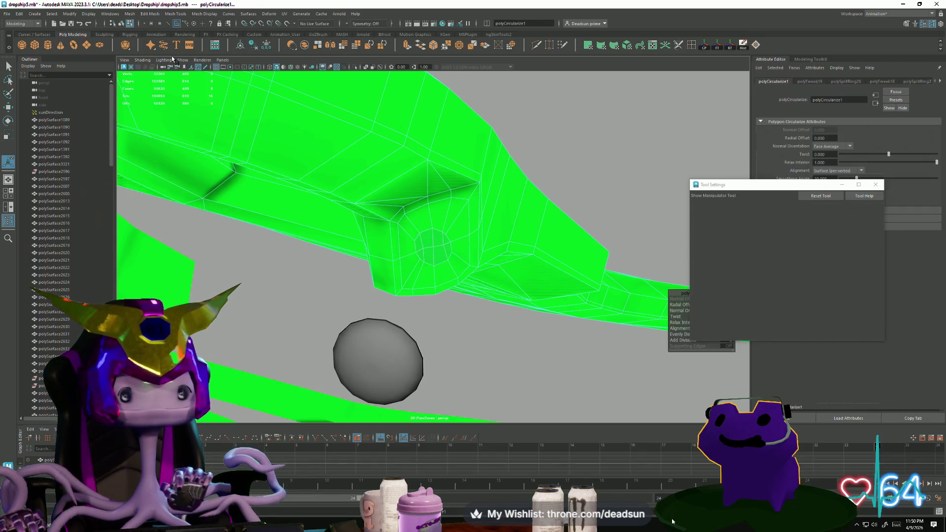
left_click_drag(270, 184, 433, 234, "alt")
key("q")
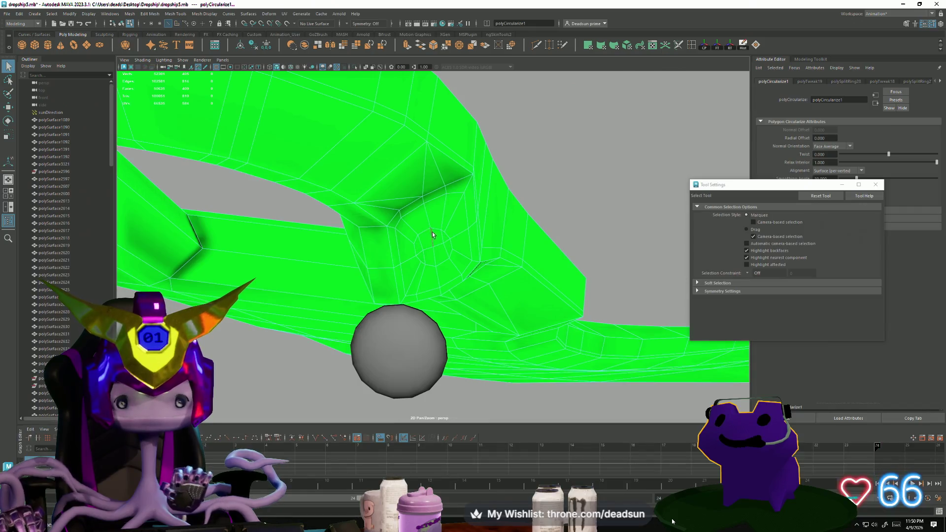
- Select two edges beside the hole and circularize them
left_click(248, 164)
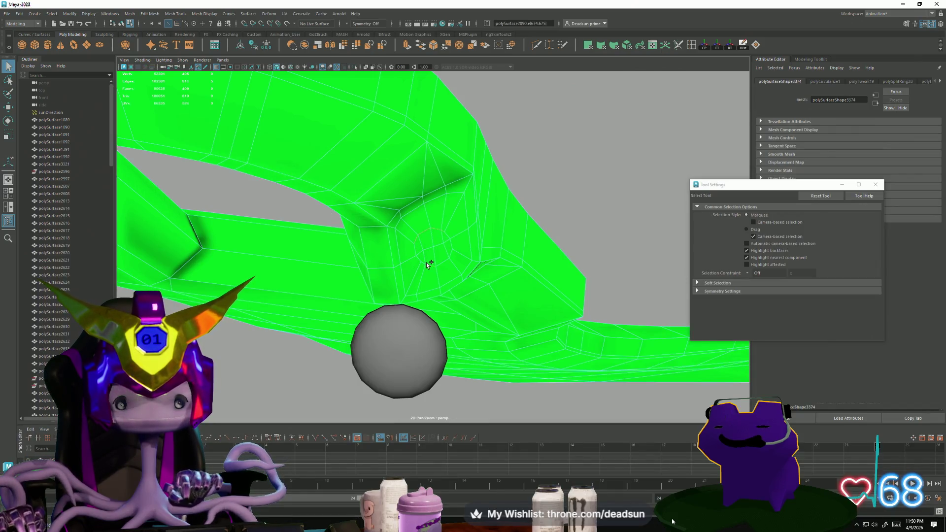
left_click(452, 248)
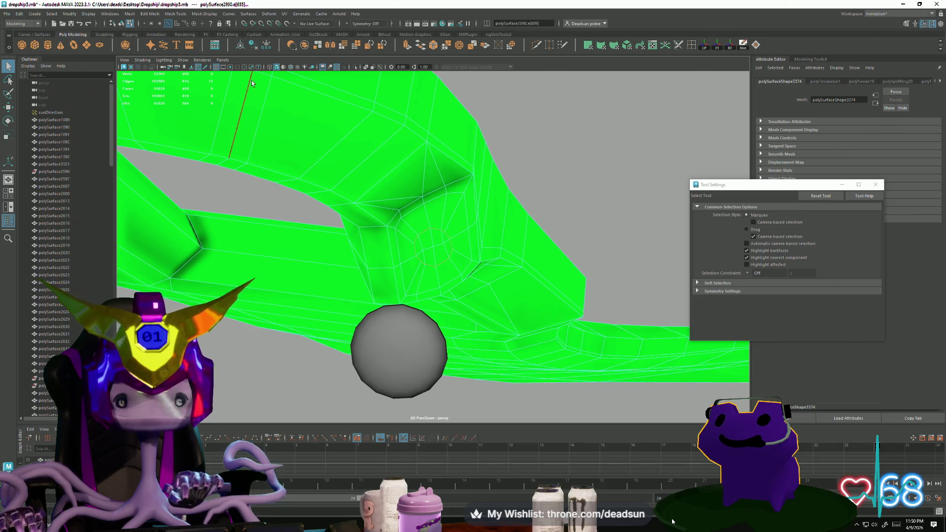
left_click(180, 15)
mouse_move(149, 14)
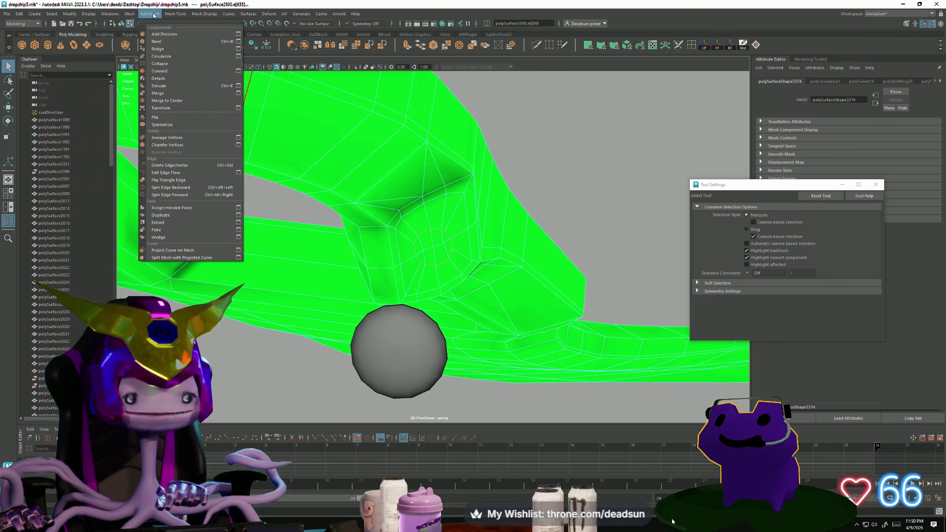
left_click(163, 59)
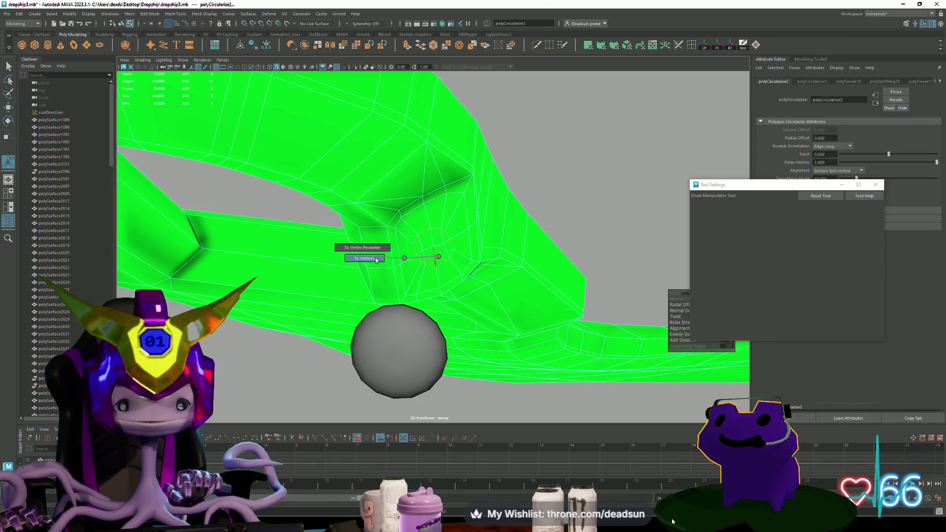
- Convert the selection to vertices and circularize them once more
right_click_drag(377, 260, 367, 261, "ctrl")
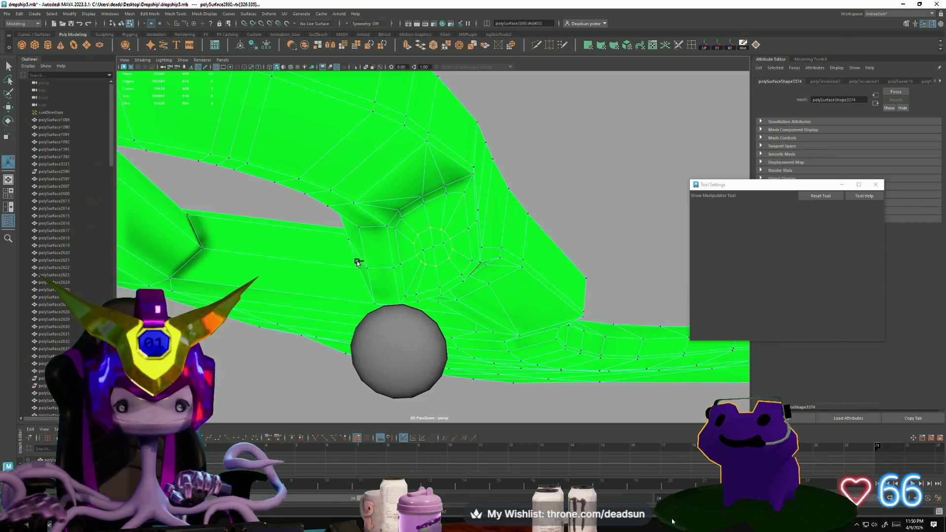
left_click(125, 15)
mouse_move(107, 17)
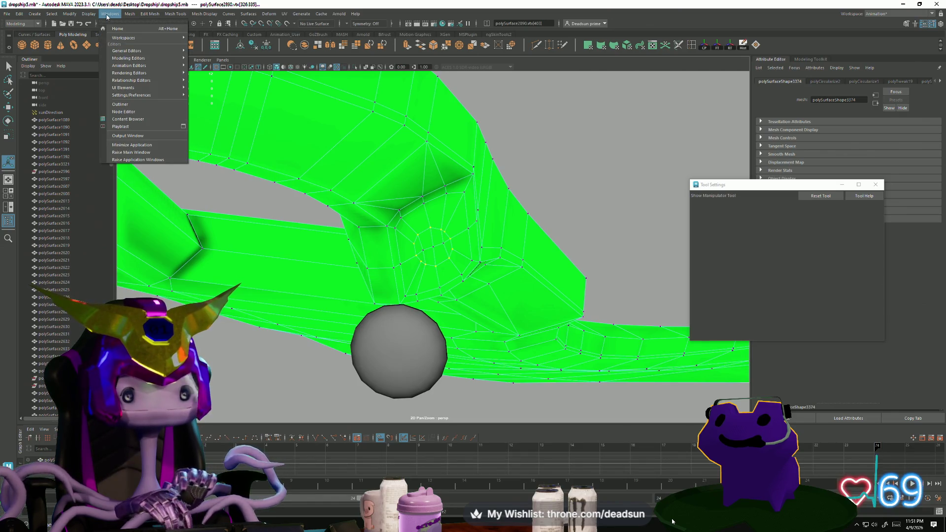
mouse_move(141, 15)
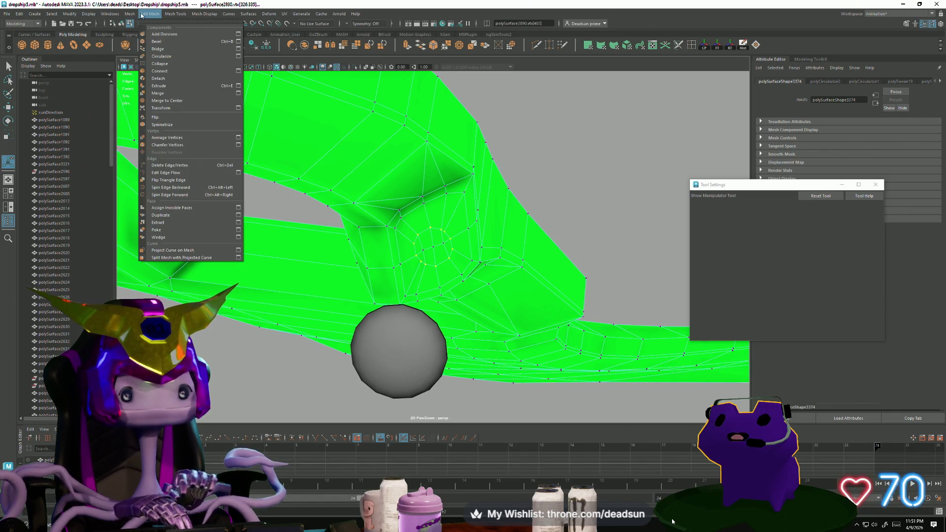
left_click(154, 57)
- Switch to face mode and select a face inside the hole
mouse_move(274, 175)
left_mouse_down("alt")
mouse_move(299, 235)
mouse_move(340, 222)
mouse_move(400, 239)
mouse_move(387, 241)
left_mouse_up("alt")
right_click_drag(421, 246, 420, 255)
left_click(420, 255)
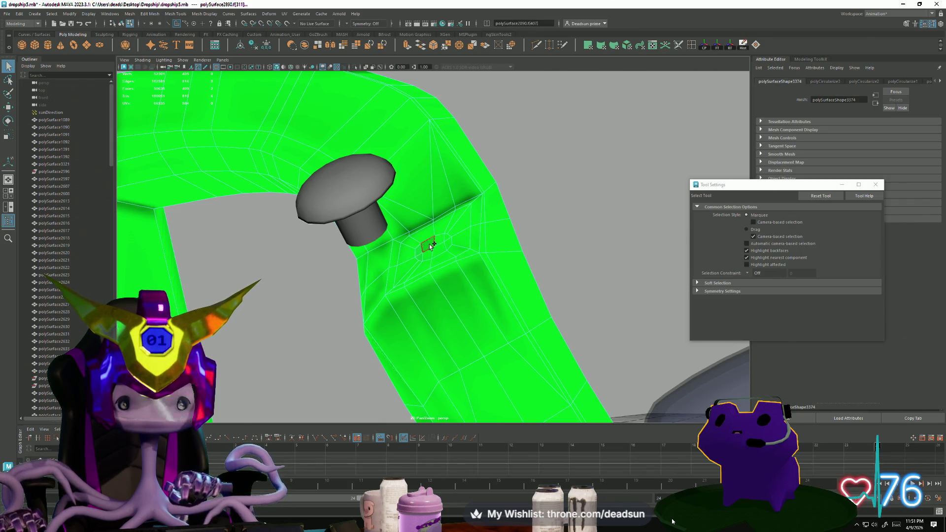
- Select the two centre faces of the hole and scale and rotate them
left_click(437, 252)
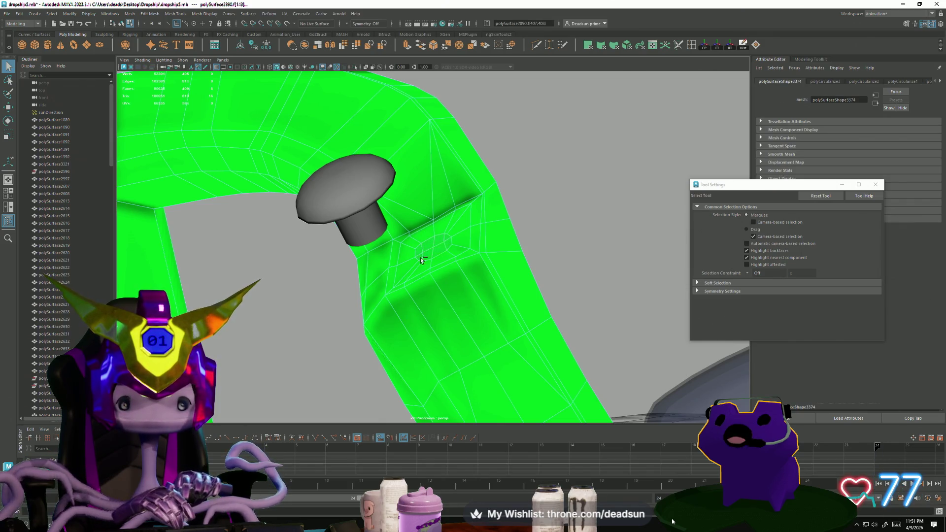
left_click_drag(421, 258, 438, 254, "alt")
key("r")
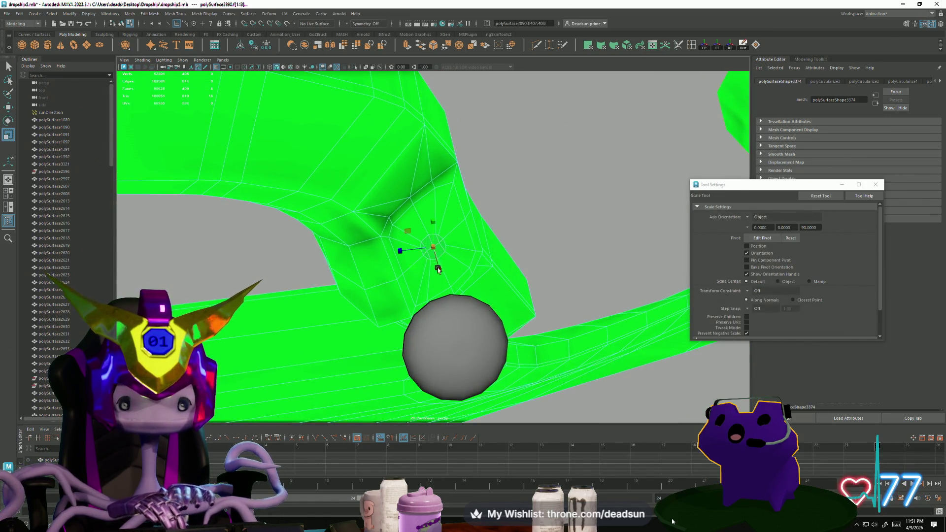
mouse_move(439, 268)
left_mouse_down("alt")
mouse_move(420, 246)
mouse_move(424, 254)
mouse_move(389, 271)
mouse_move(349, 273)
mouse_move(423, 224)
left_mouse_up("alt")
key("e")
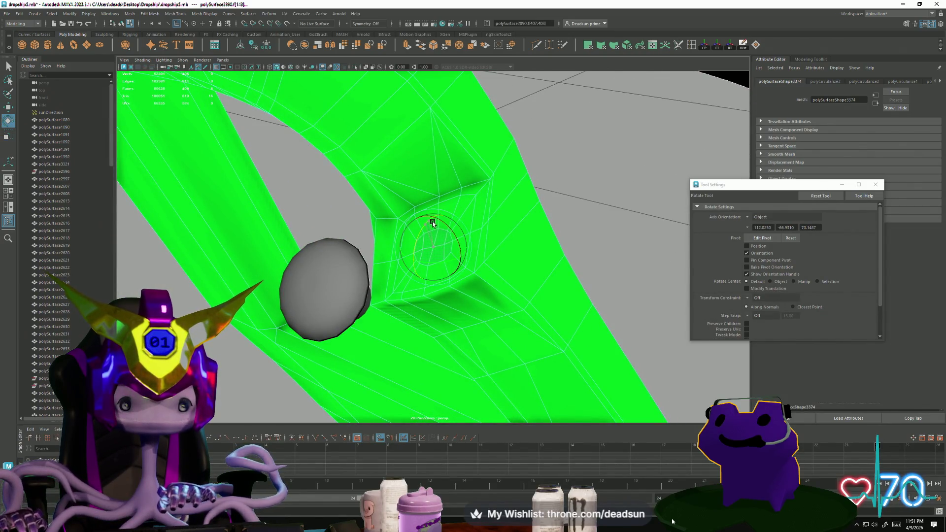
mouse_move(424, 238)
left_mouse_down("alt")
mouse_move(424, 260)
mouse_move(402, 250)
mouse_move(365, 270)
mouse_move(420, 228)
left_mouse_up("alt")
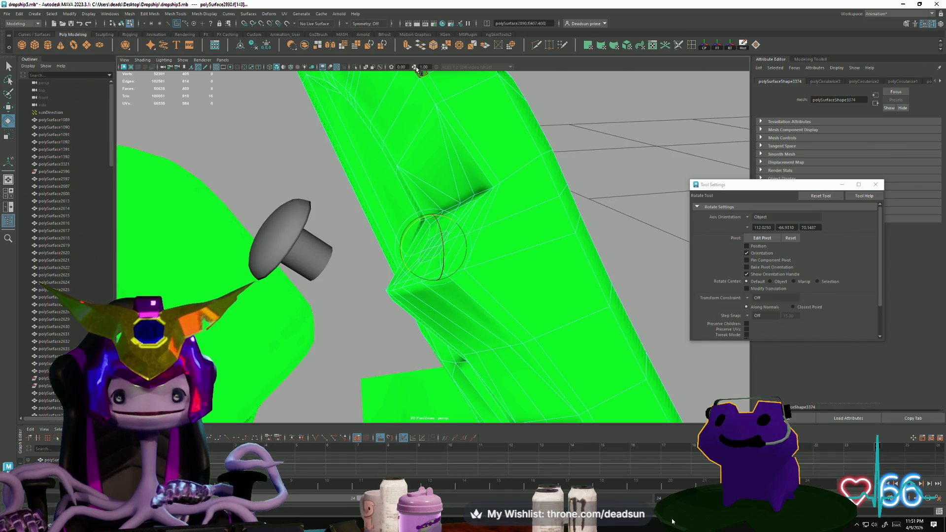
- Extrude the hole's centre faces into a recess
left_click(407, 45)
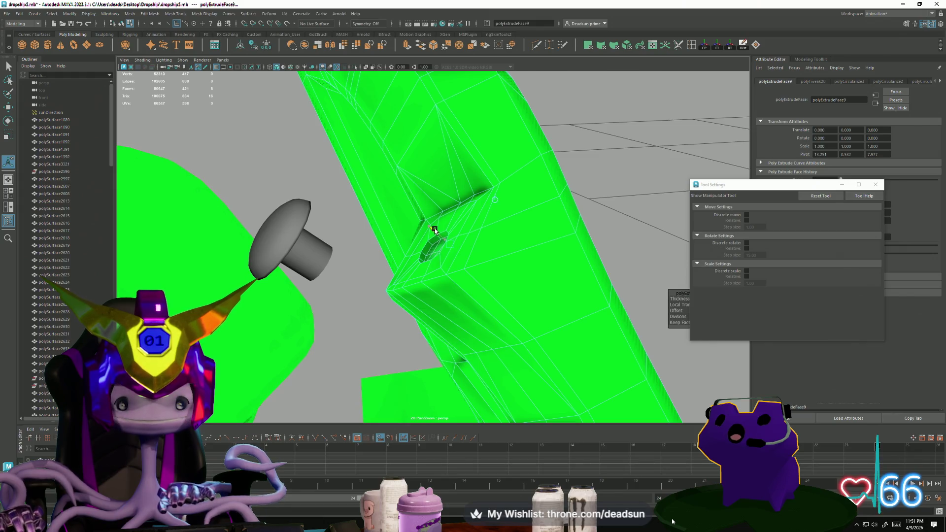
left_click_drag(434, 228, 418, 234, "alt")
left_click_drag(423, 272, 473, 212, "alt")
right_click_drag(478, 202, 578, 132)
left_click_drag(578, 132, 383, 256, "alt")
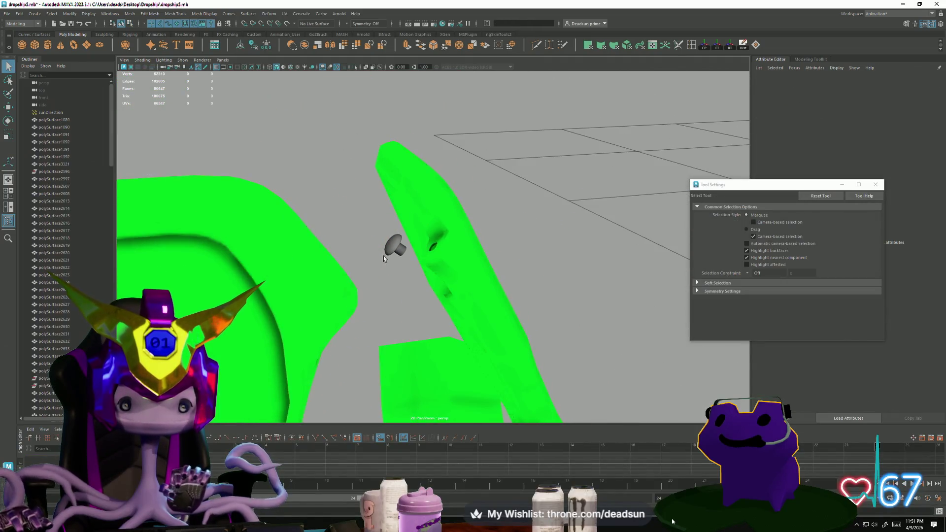
- Move and scale the mushroom bolt (pCylinder12) so it sits in the strut's hole
left_click(384, 251)
key("w")
mouse_move(385, 249)
middle_mouse_down()
mouse_move(383, 260)
mouse_move(393, 245)
middle_mouse_up()
key("r")
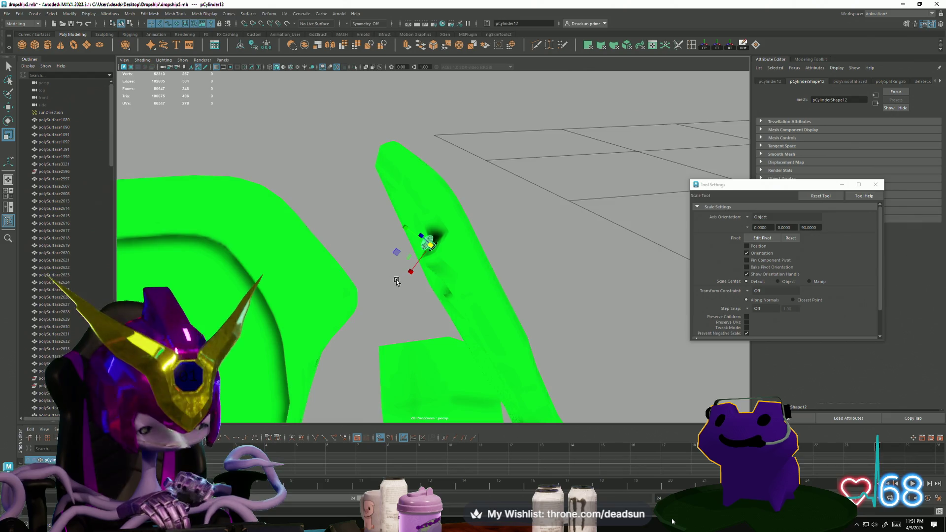
mouse_move(397, 281)
left_mouse_down("alt")
mouse_move(433, 300)
mouse_move(380, 296)
mouse_move(390, 306)
mouse_move(449, 280)
mouse_move(411, 255)
mouse_move(357, 275)
mouse_move(406, 254)
mouse_move(433, 286)
mouse_move(435, 269)
mouse_move(428, 282)
left_mouse_up("alt")
key("q")
key("w")
- Select the green strut and zoom in on the area around the bolt
left_click(428, 283)
mouse_move(428, 283)
right_mouse_down()
mouse_move(464, 269)
mouse_move(428, 283)
right_mouse_up()
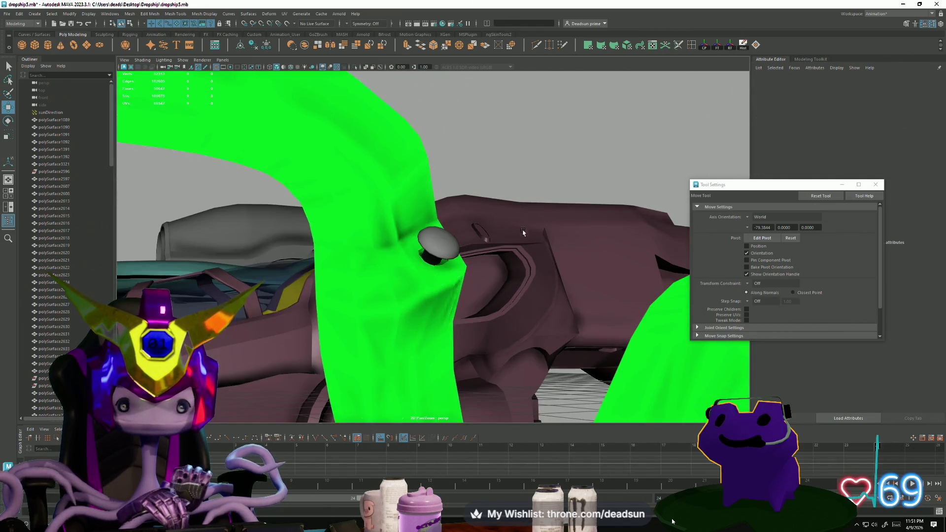
mouse_move(429, 283)
left_mouse_down("alt")
mouse_move(354, 285)
mouse_move(460, 265)
left_mouse_up("alt")
left_click(463, 270)
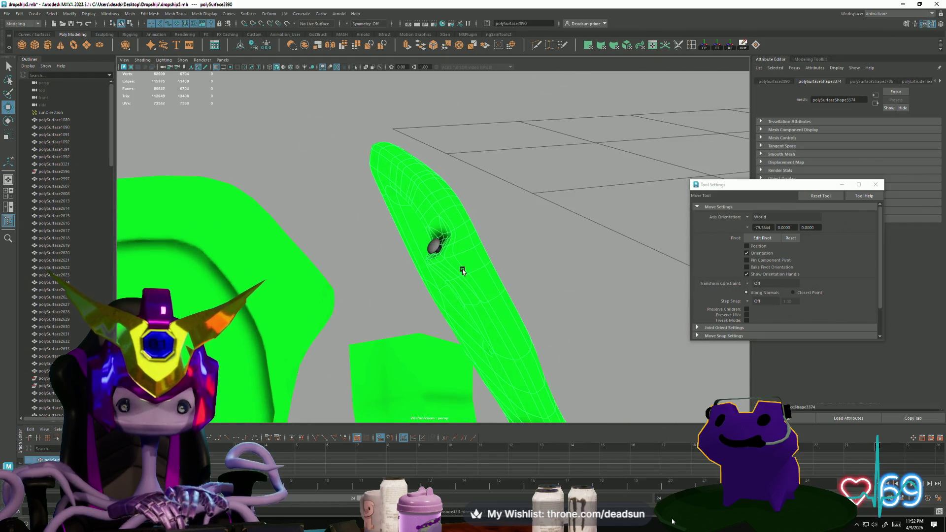
left_click(518, 179)
scroll(444, 280, "up", 8)
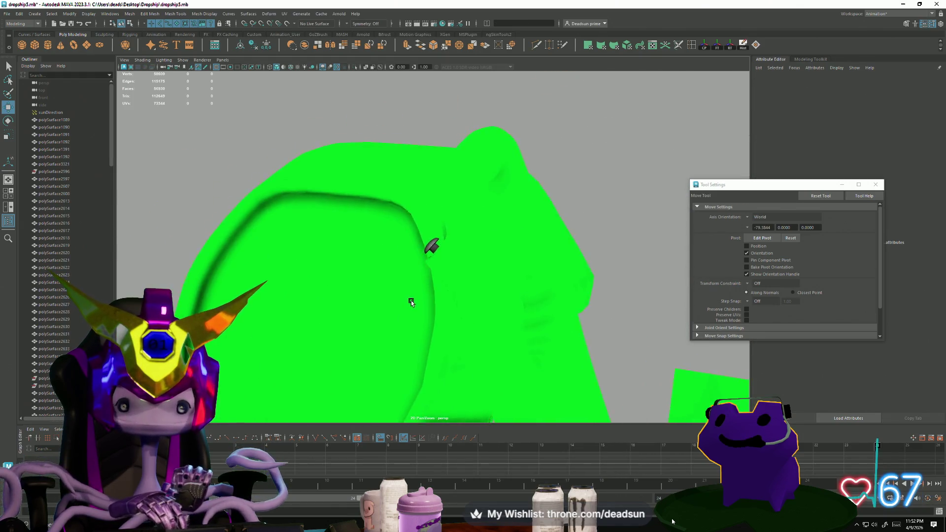
mouse_move(411, 300)
left_mouse_down("alt")
mouse_move(522, 302)
mouse_move(428, 316)
mouse_move(420, 300)
left_mouse_up("alt")
scroll(419, 299, "down", 6)
left_click(465, 258)
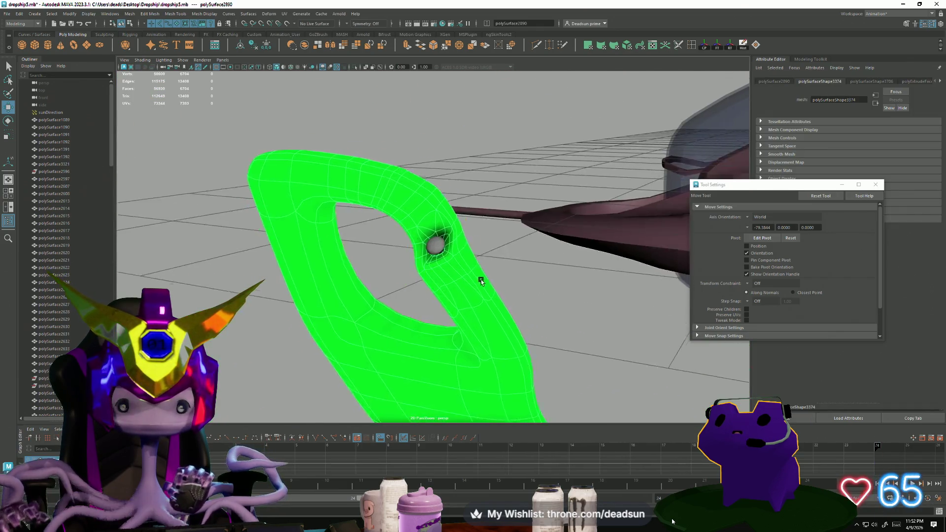
mouse_move(481, 280)
left_mouse_down("alt")
mouse_move(463, 269)
mouse_move(483, 267)
left_mouse_up("alt")
right_click_drag(482, 267, 503, 281, "alt")
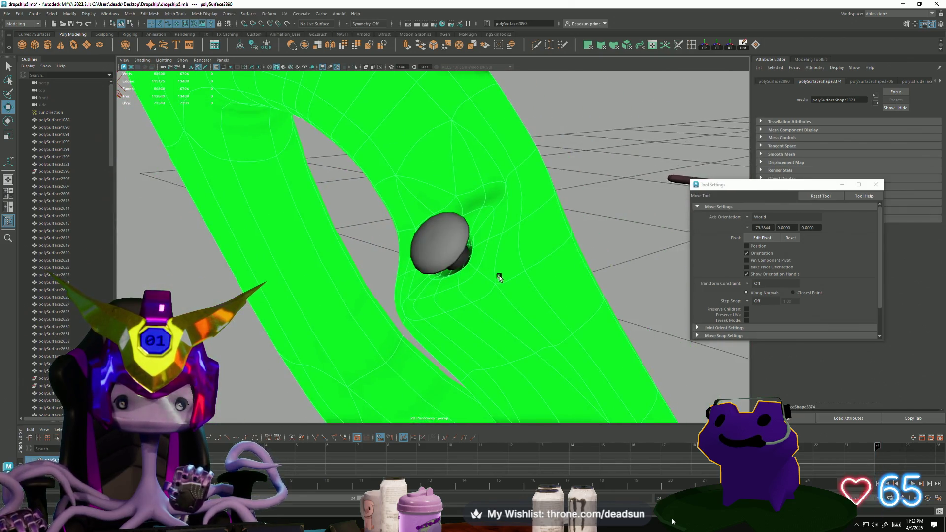
mouse_move(500, 277)
left_mouse_down("alt")
mouse_move(520, 281)
mouse_move(504, 298)
mouse_move(489, 273)
left_mouse_up("alt")
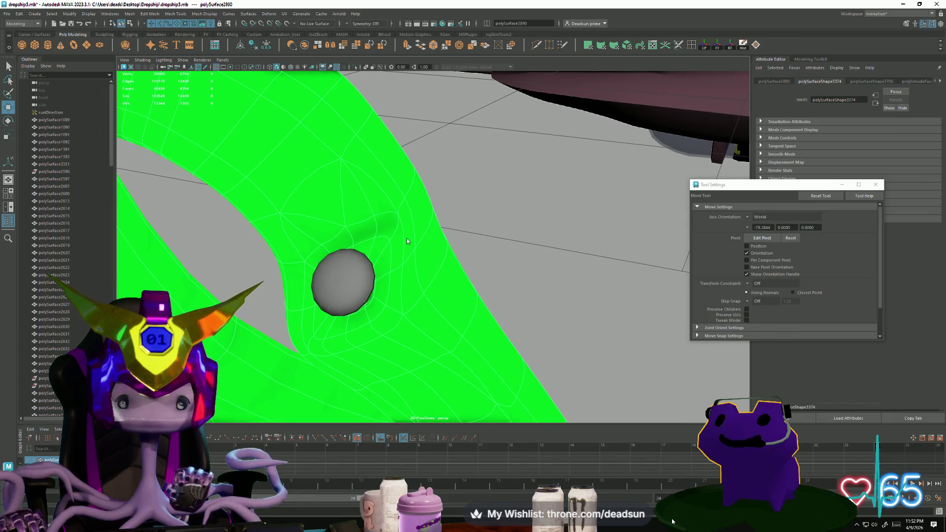
- Delete the stray edge beside the bolt hole in edge mode
right_click_drag(406, 238, 396, 227)
left_click(413, 249)
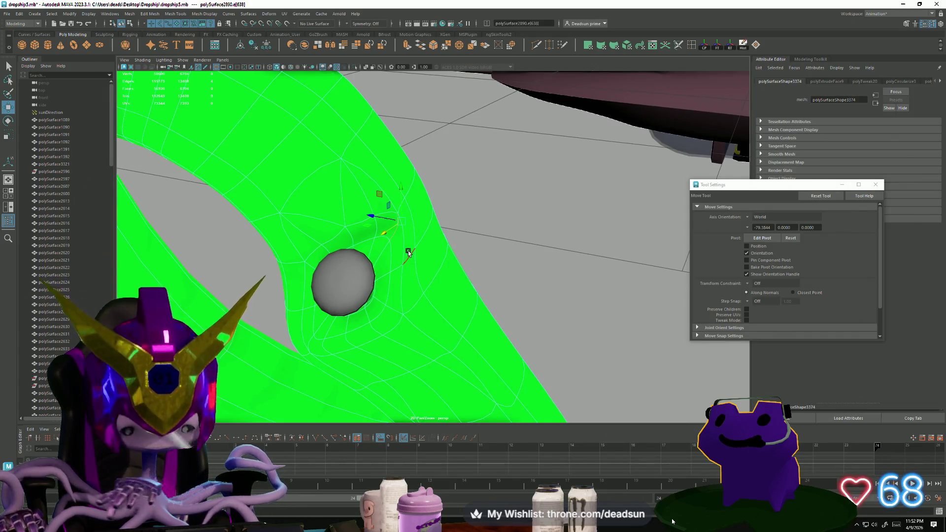
key("Delete")
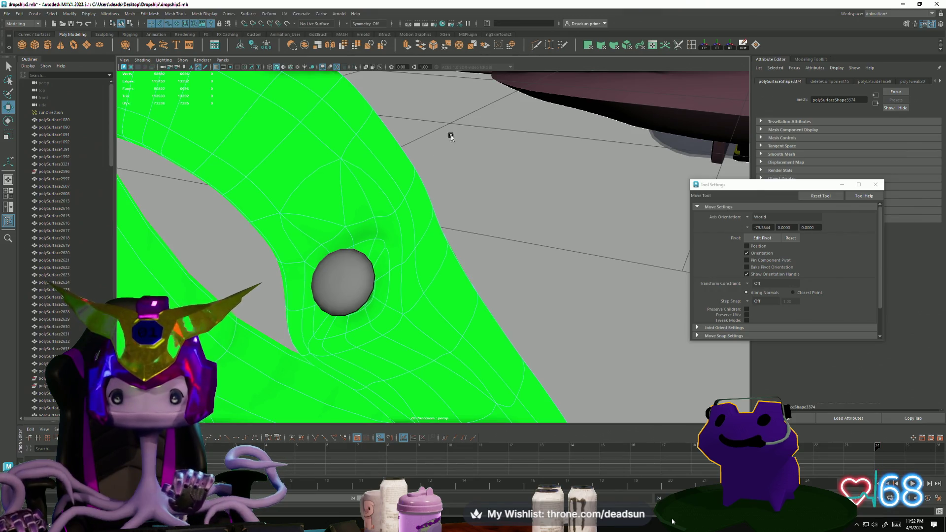
key("ctrl+shift+x")
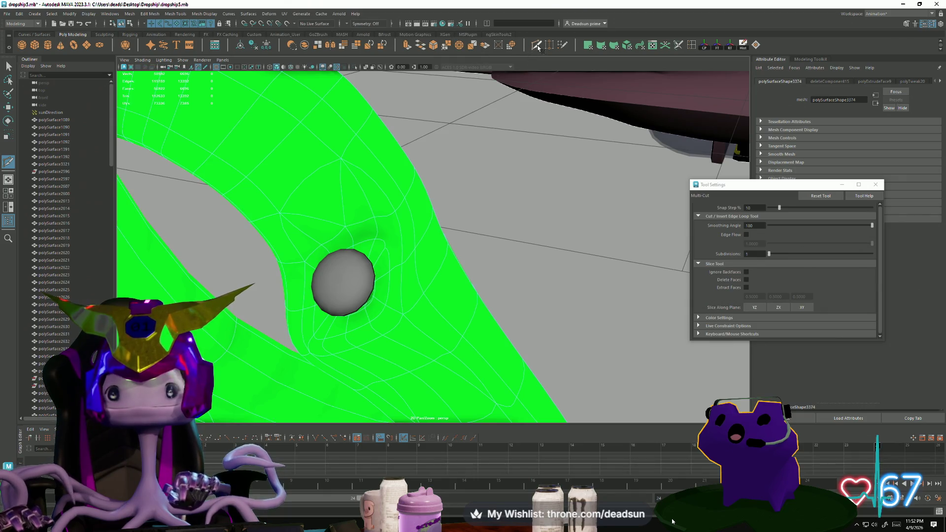
- Start a Multi-Cut on the edge beside the bolt hole with smooth preview turned off
key("q")
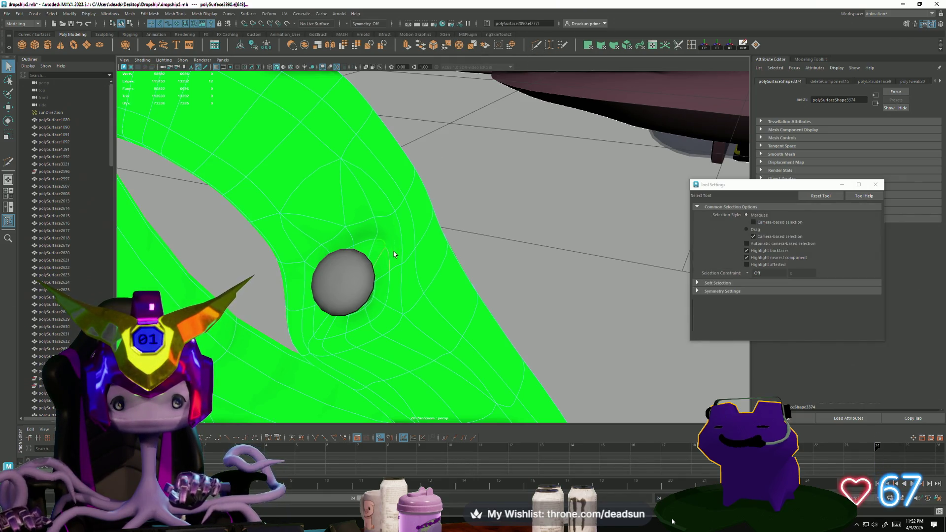
right_click_drag(394, 253, 486, 129)
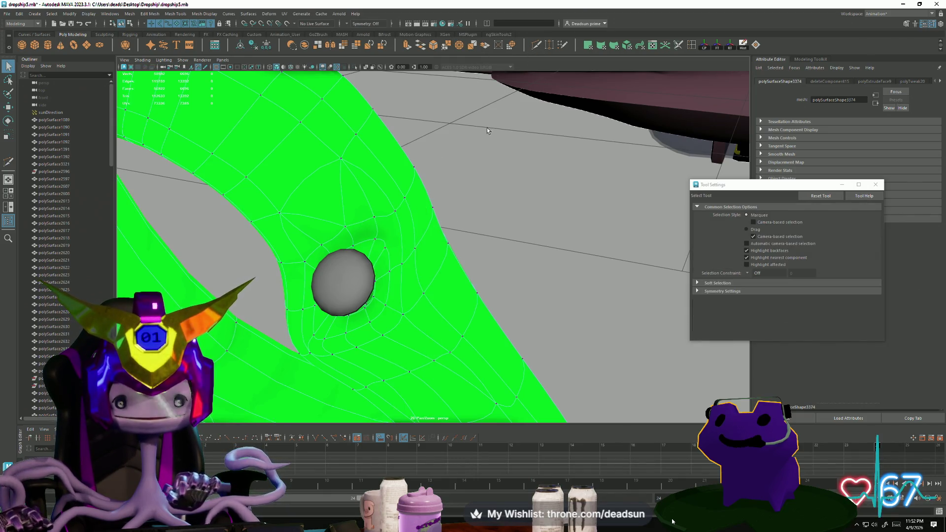
left_click(536, 46)
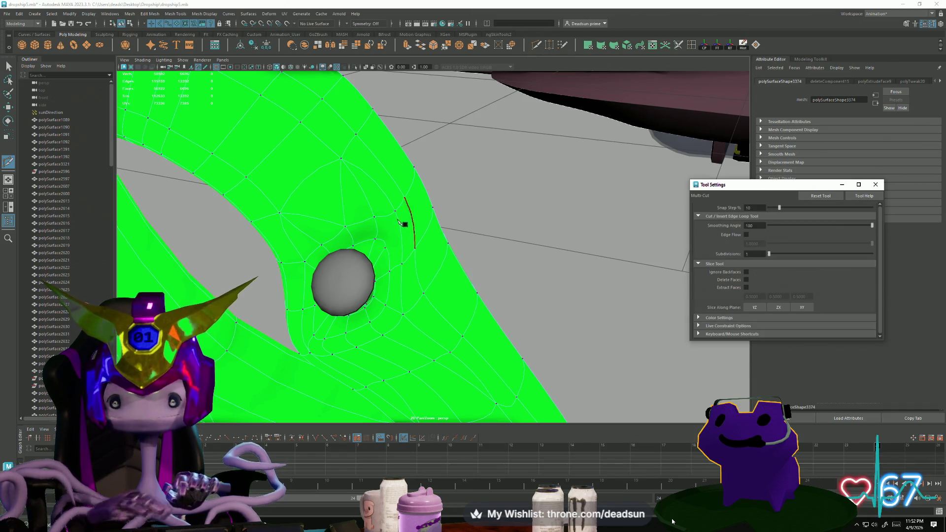
left_click(385, 249)
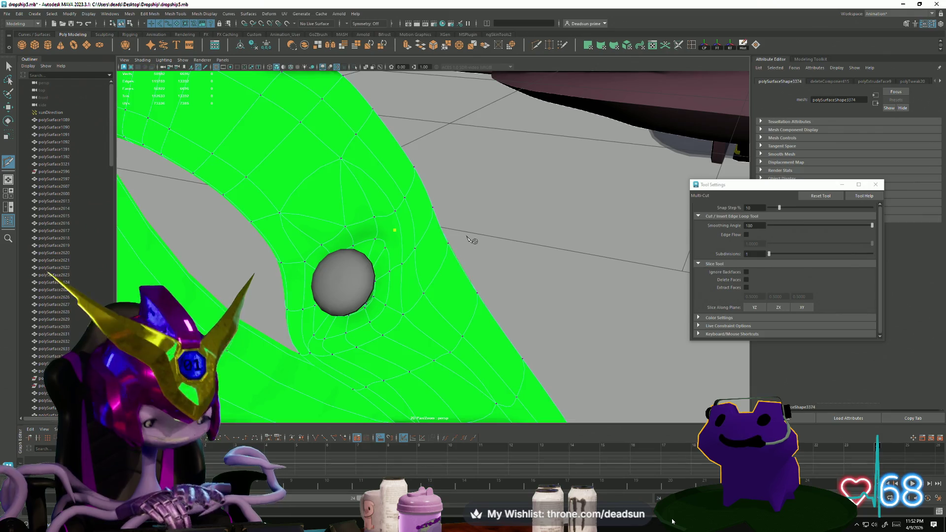
key("1")
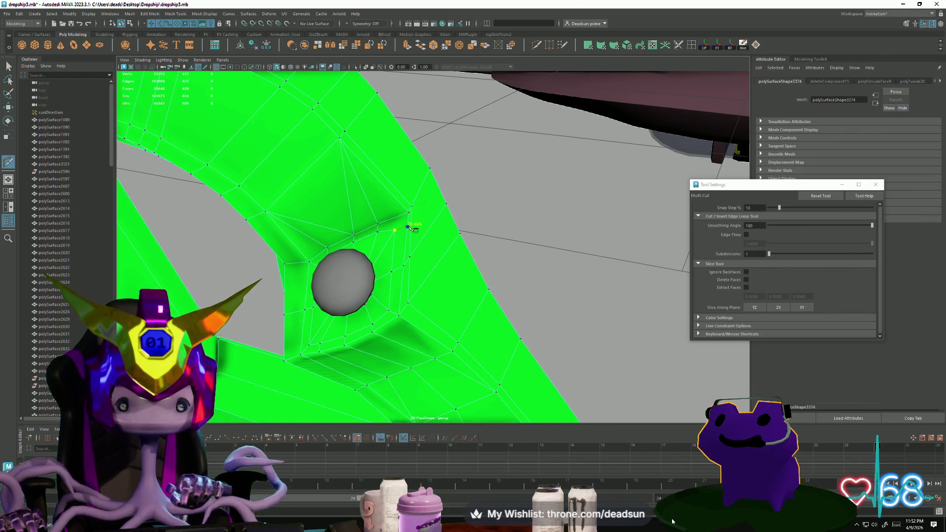
left_click(411, 224)
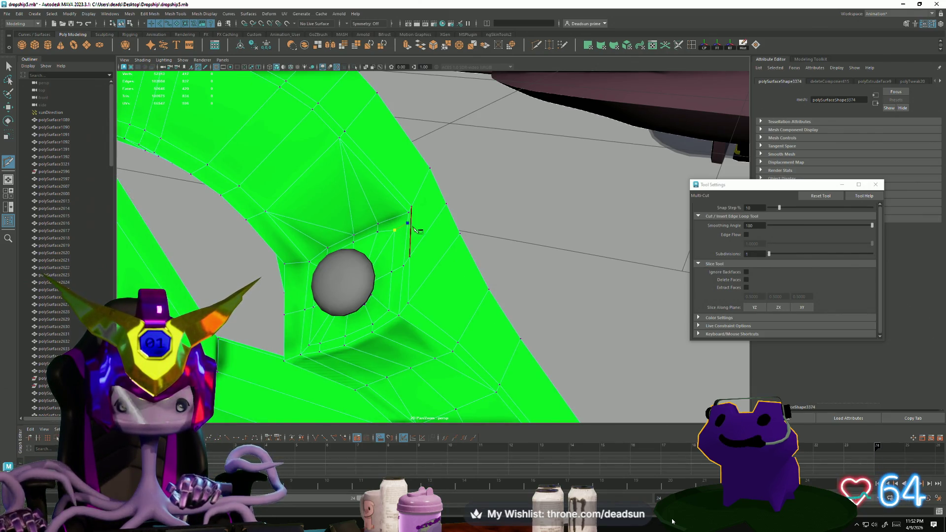
mouse_move(419, 222)
left_mouse_down("alt")
mouse_move(474, 196)
mouse_move(395, 203)
left_mouse_up("alt")
- Continue the cut across the neighbouring edges and commit both cuts with Enter
left_click(471, 187)
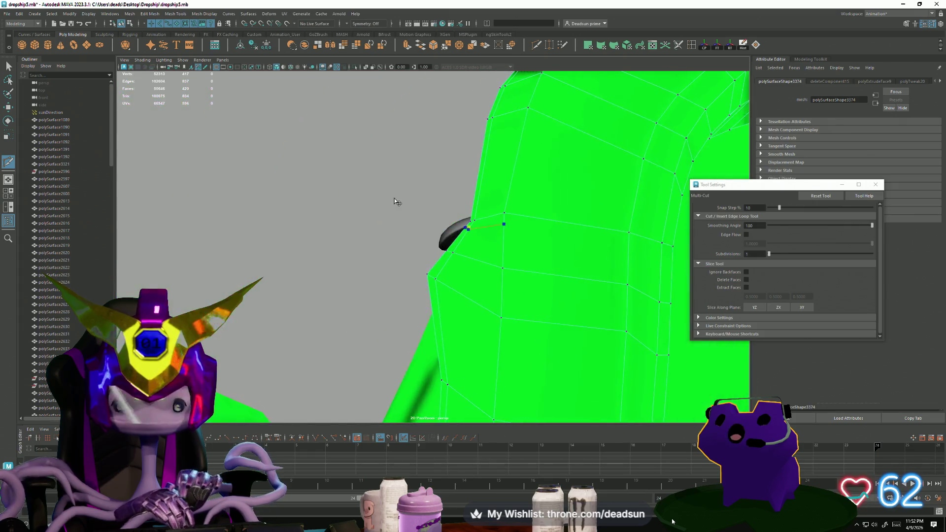
left_click(634, 244)
left_click_drag(634, 244, 574, 237, "alt")
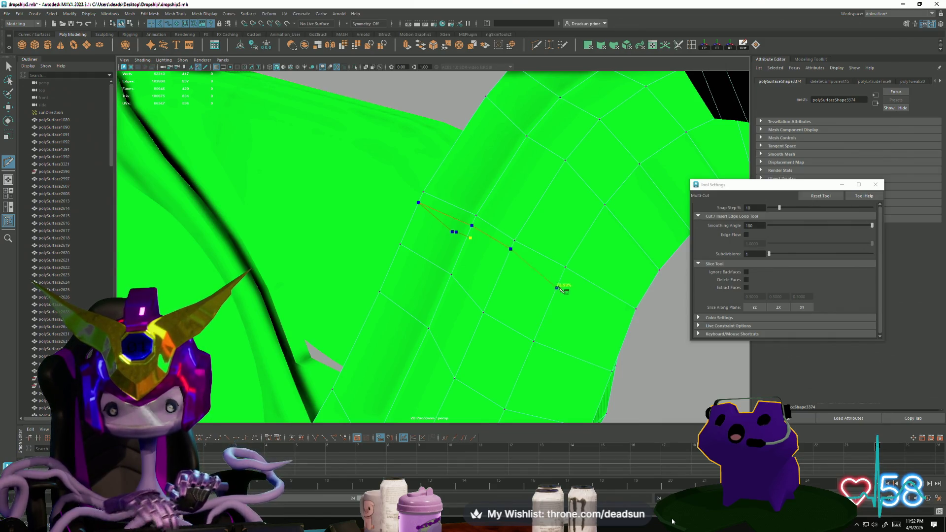
left_click_drag(582, 287, 538, 279, "alt")
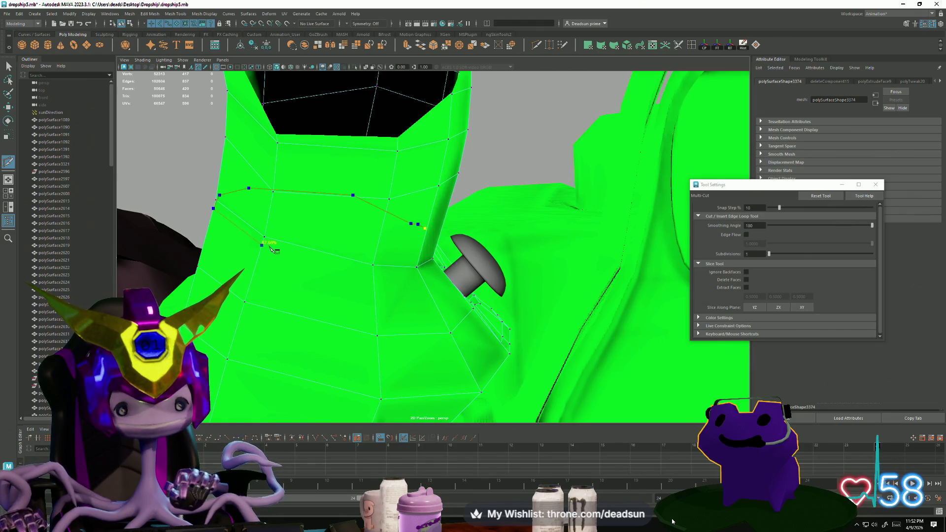
mouse_move(270, 250)
left_mouse_down("alt")
mouse_move(348, 274)
mouse_move(334, 276)
left_mouse_up("alt")
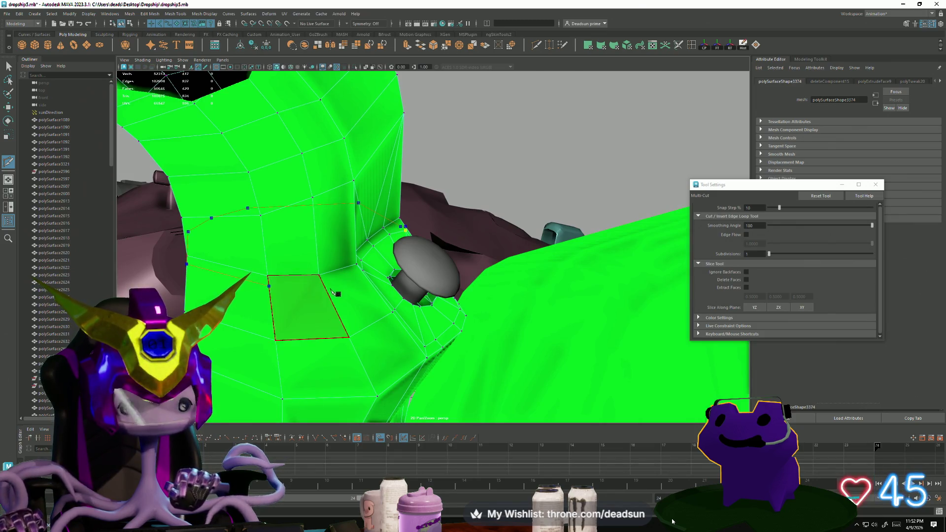
left_click_drag(328, 287, 315, 309, "alt")
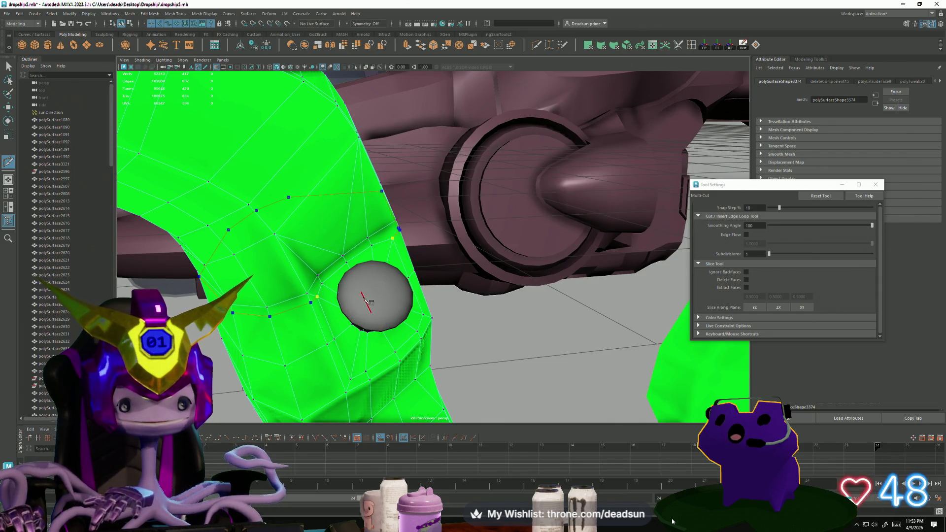
key("Return")
mouse_move(367, 301)
left_mouse_down("alt")
mouse_move(441, 281)
mouse_move(419, 291)
left_mouse_up("alt")
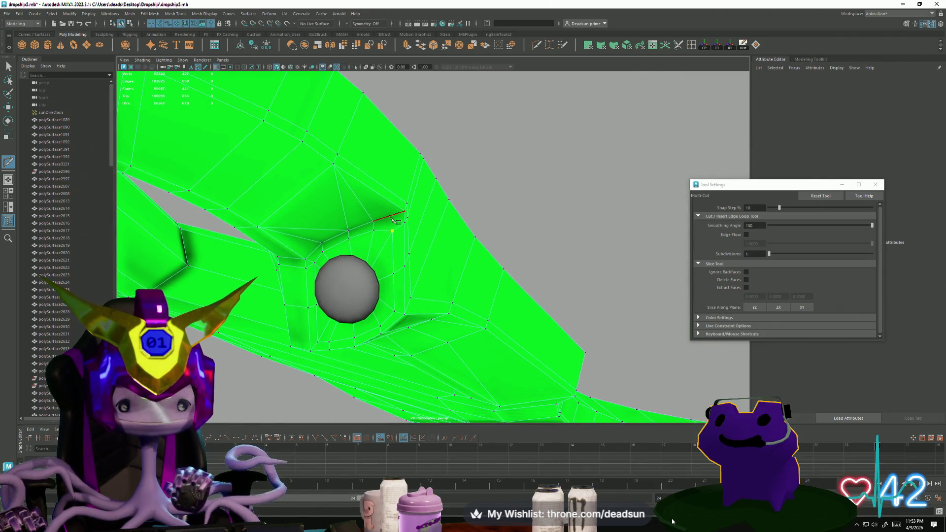
key("Return")
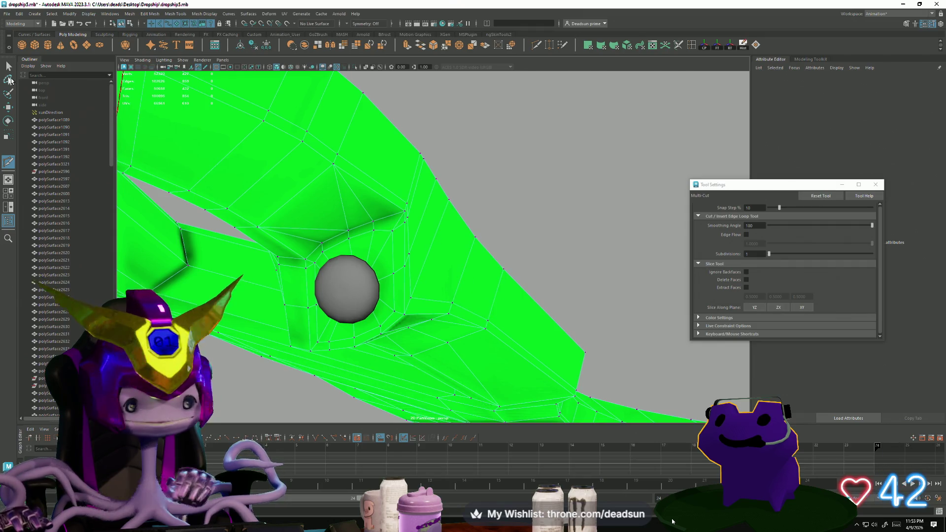
key("q")
right_click_drag(399, 182, 419, 170)
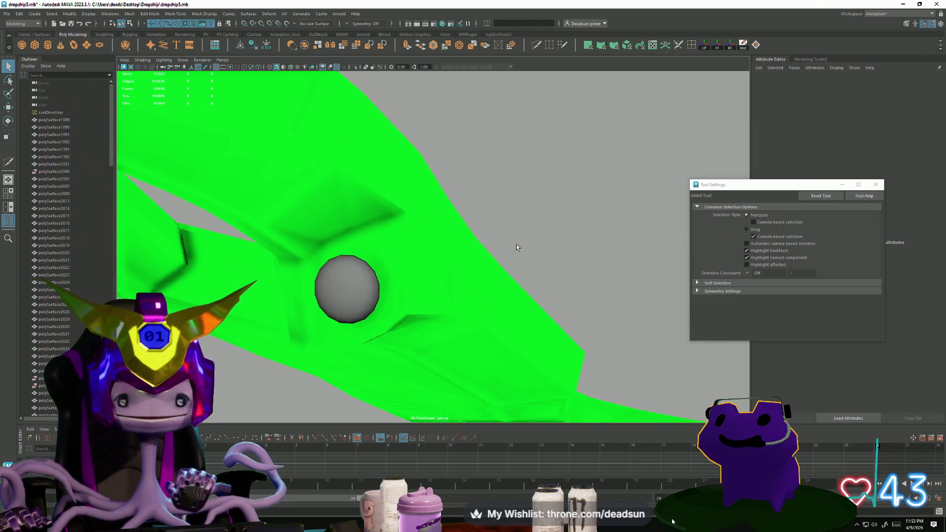
mouse_move(517, 244)
left_mouse_down("alt")
mouse_move(465, 262)
mouse_move(463, 273)
left_mouse_up("alt")
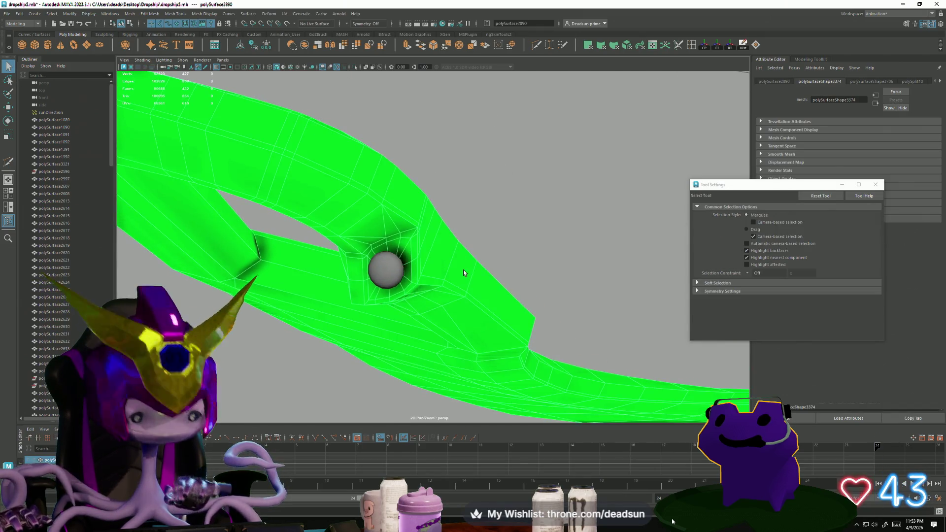
left_click(507, 244)
scroll(507, 243, "up", 3)
mouse_move(508, 244)
left_mouse_down("alt")
mouse_move(448, 249)
mouse_move(422, 302)
mouse_move(481, 295)
mouse_move(493, 270)
mouse_move(450, 275)
mouse_move(549, 155)
mouse_move(384, 297)
mouse_move(486, 270)
mouse_move(427, 291)
mouse_move(364, 291)
mouse_move(471, 285)
mouse_move(460, 274)
mouse_move(454, 289)
mouse_move(443, 287)
left_mouse_up("alt")
left_click(447, 249)
left_click(386, 227)
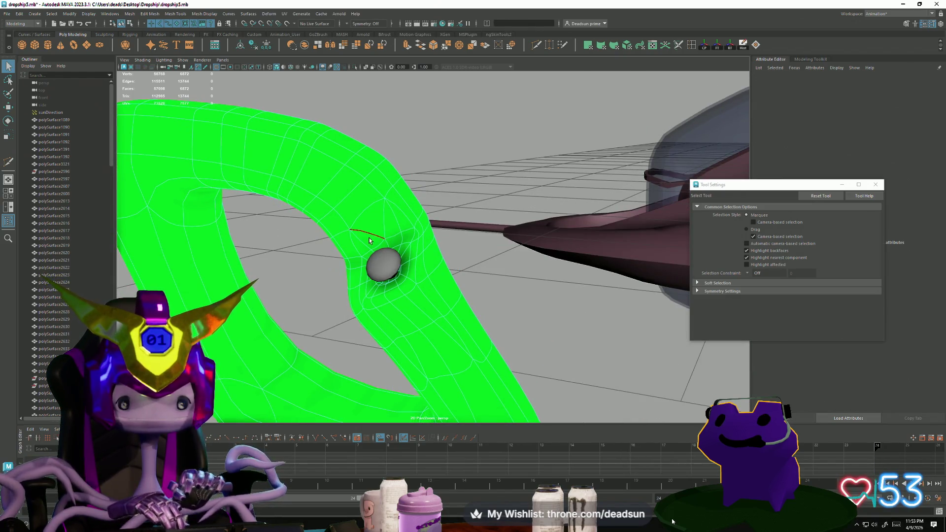
mouse_move(384, 229)
left_mouse_down("alt")
mouse_move(413, 261)
mouse_move(481, 249)
mouse_move(478, 277)
mouse_move(414, 276)
mouse_move(406, 264)
mouse_move(450, 300)
mouse_move(382, 321)
mouse_move(412, 250)
mouse_move(435, 303)
mouse_move(345, 295)
left_mouse_up("alt")
left_click(488, 265)
scroll(435, 302, "down", 3)
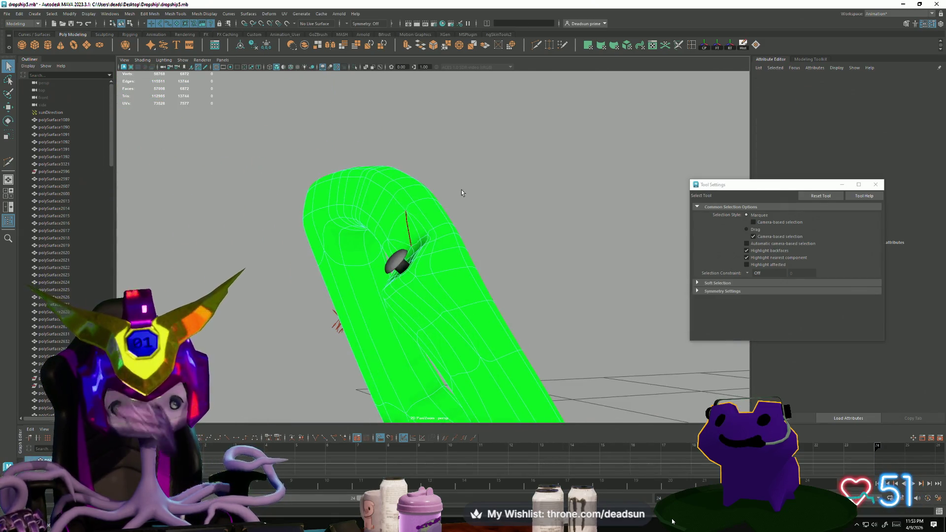
left_click(435, 276)
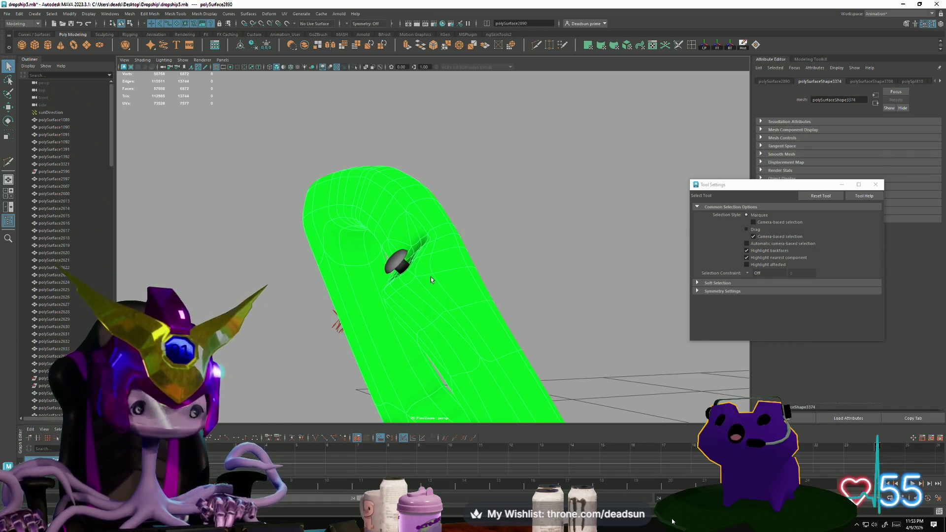
mouse_move(458, 301)
left_mouse_down("alt")
mouse_move(439, 306)
mouse_move(429, 281)
mouse_move(412, 281)
mouse_move(413, 298)
mouse_move(363, 226)
mouse_move(369, 266)
mouse_move(388, 270)
mouse_move(374, 266)
mouse_move(383, 251)
mouse_move(435, 268)
mouse_move(430, 277)
mouse_move(416, 270)
mouse_move(403, 300)
left_mouse_up("alt")
right_click_drag(403, 299, 385, 297, "alt")
left_click_drag(384, 296, 389, 294, "alt")
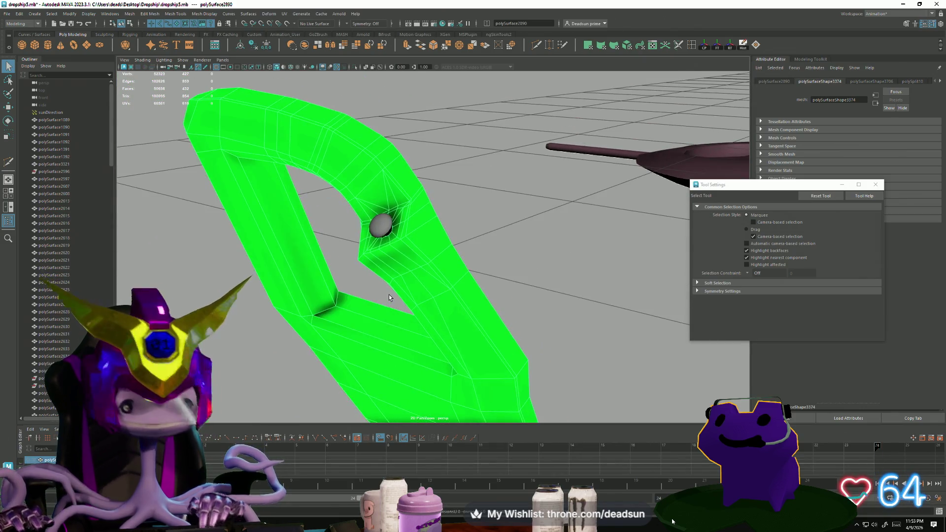
left_click(494, 236)
mouse_move(495, 236)
left_mouse_down("alt")
mouse_move(377, 295)
mouse_move(399, 299)
left_mouse_up("alt")
left_click(423, 244)
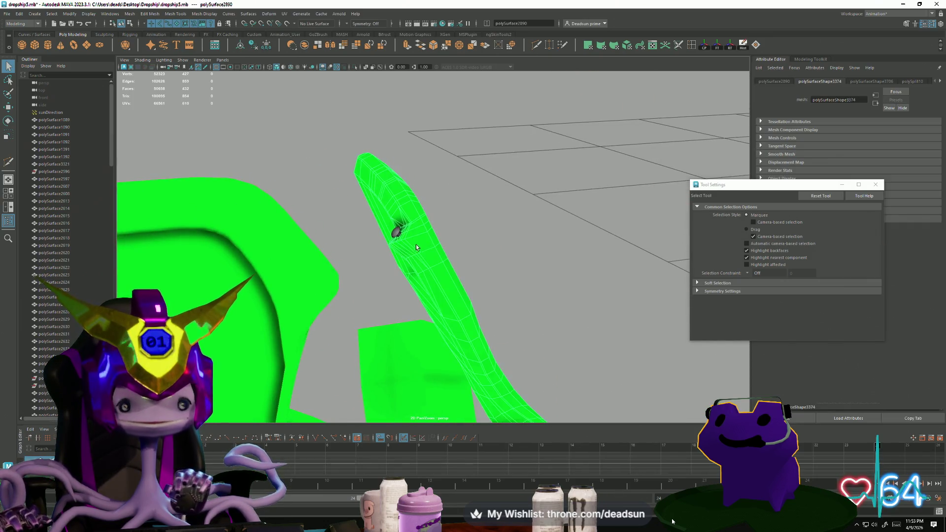
mouse_move(387, 241)
left_mouse_down("alt")
mouse_move(433, 246)
mouse_move(413, 250)
mouse_move(369, 231)
left_mouse_up("alt")
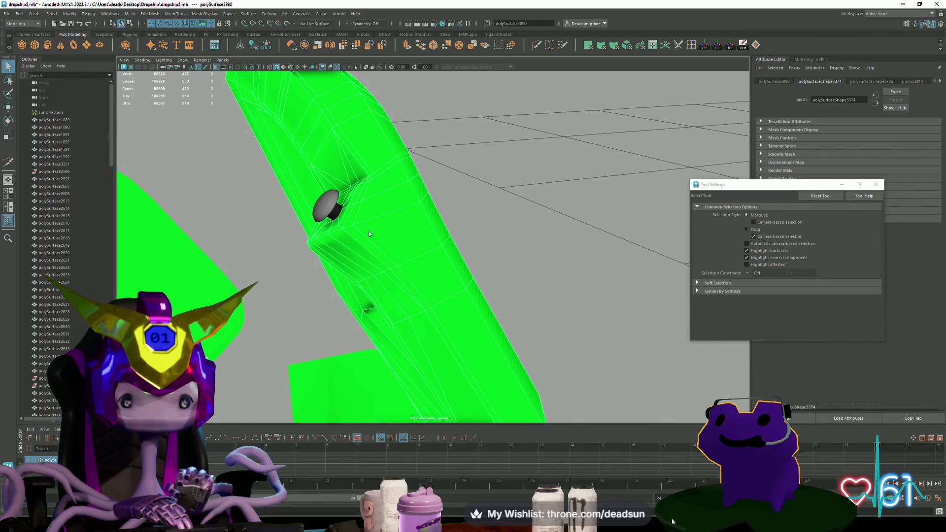
key("F9")
- Nudge the vertex beside the bolt, then undo the last two changes
left_click(353, 224)
key("w")
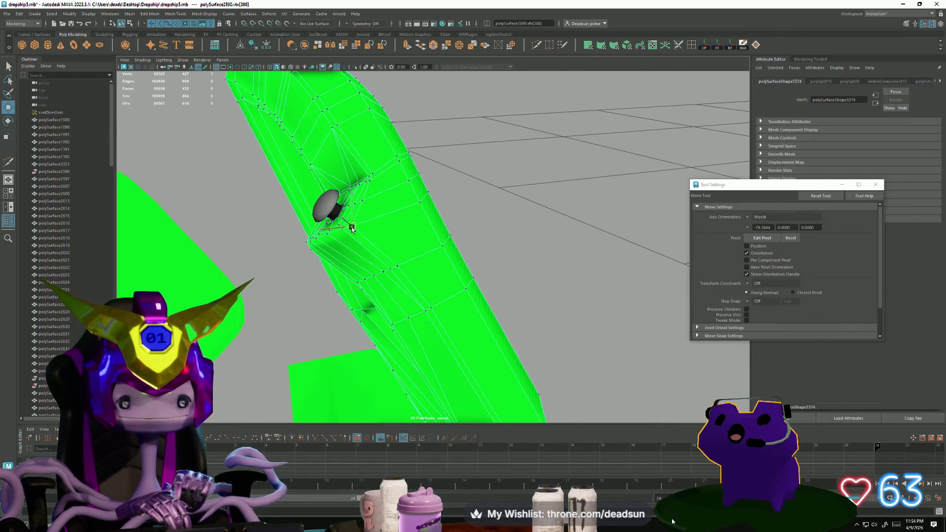
mouse_move(355, 227)
left_mouse_down("alt")
mouse_move(391, 209)
mouse_move(422, 221)
mouse_move(445, 193)
left_mouse_up("alt")
left_click(448, 183)
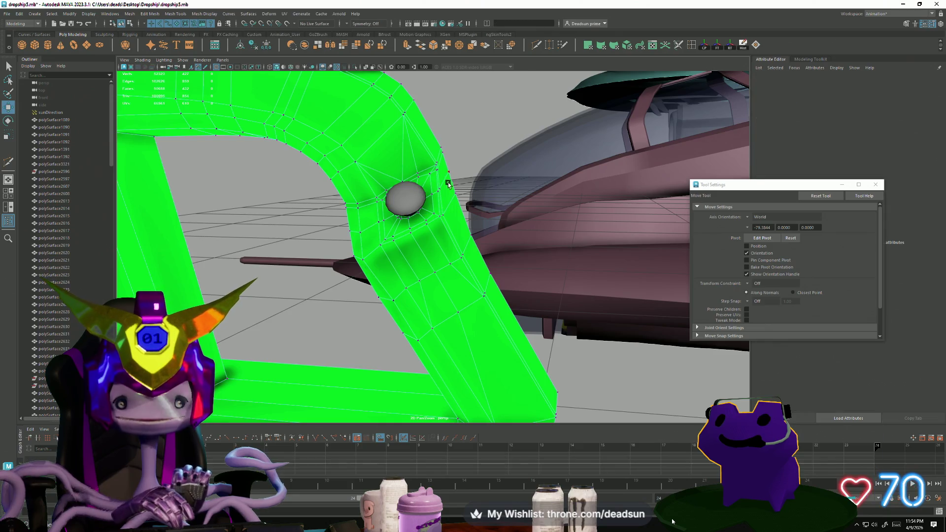
left_click(406, 191)
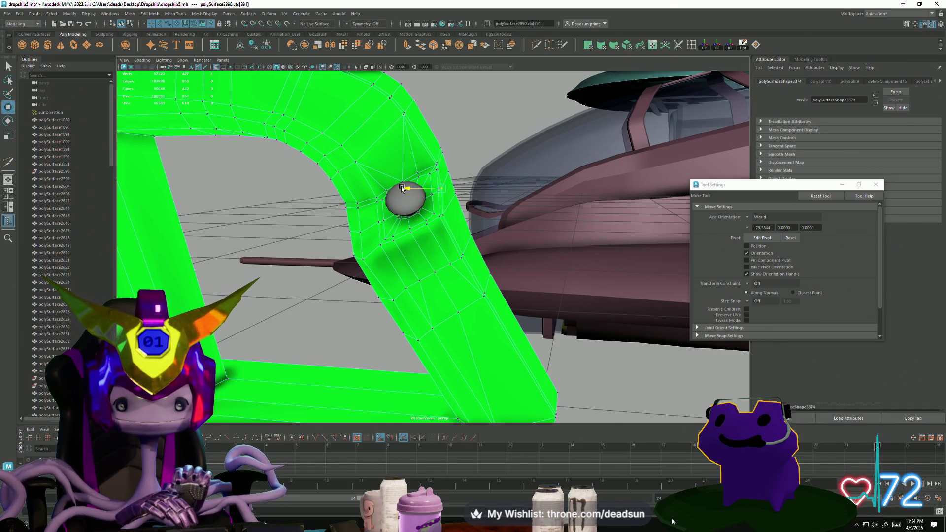
key("ctrl+z")
key("ctrl+z")
key("ctrl+z")
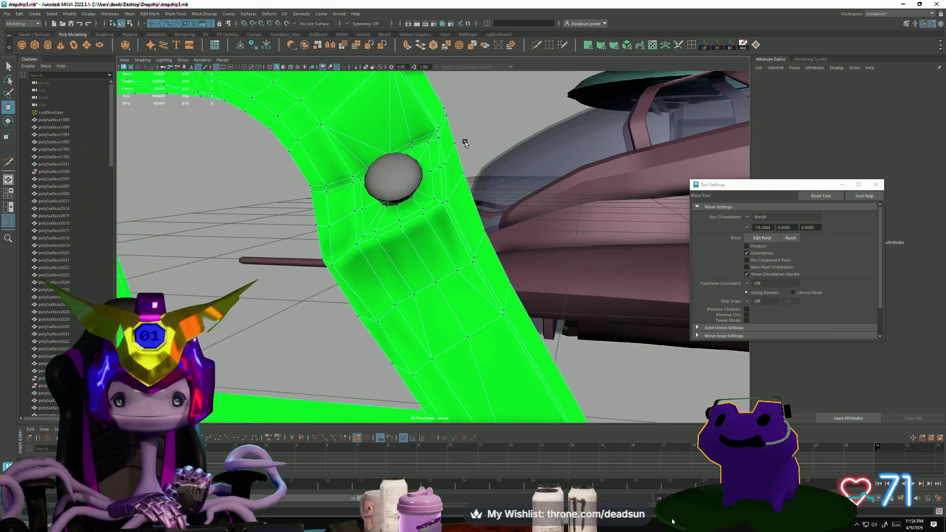
key("ctrl+z")
key("ctrl+z")
key("ctrl+z")
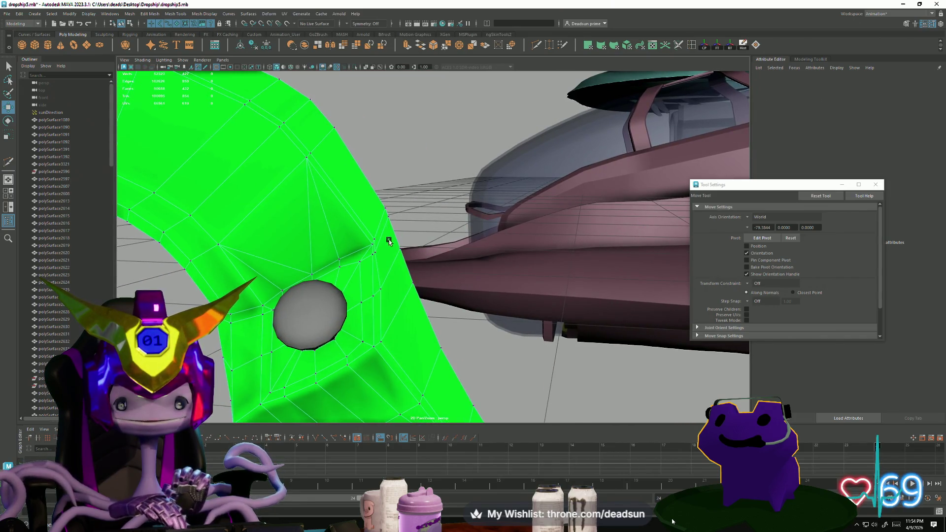
- Select and adjust vertices above and beside the bolt hole
left_click(353, 263)
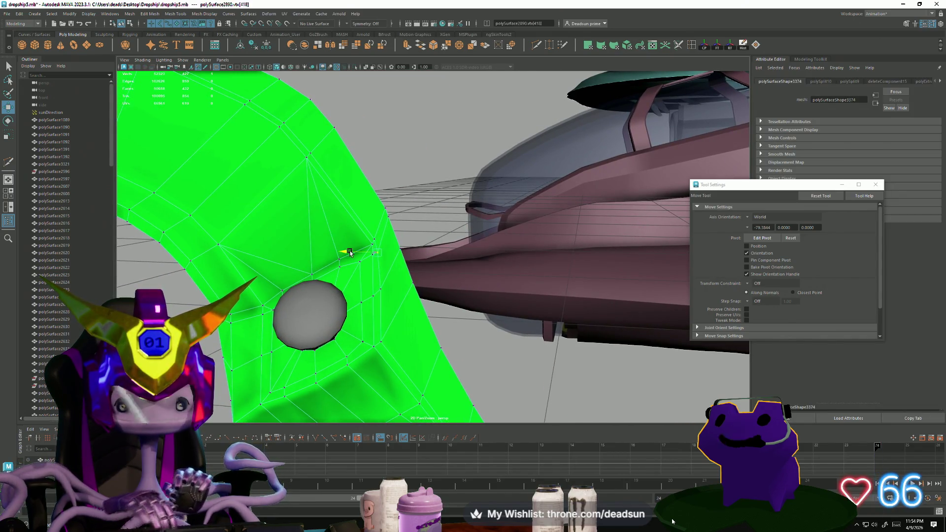
left_click(353, 241)
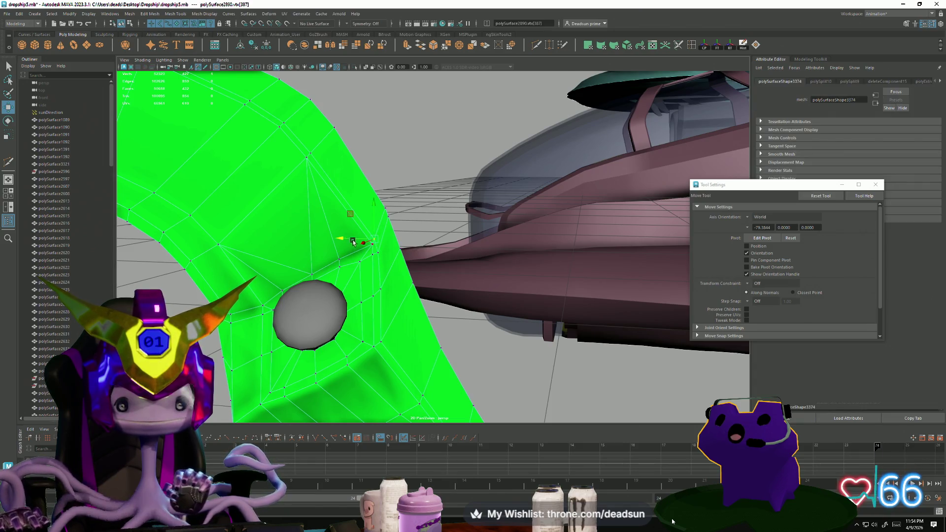
mouse_move(344, 240)
left_mouse_down("alt")
mouse_move(389, 239)
mouse_move(367, 268)
mouse_move(327, 266)
mouse_move(330, 223)
mouse_move(371, 277)
mouse_move(393, 266)
mouse_move(438, 359)
left_mouse_up("alt")
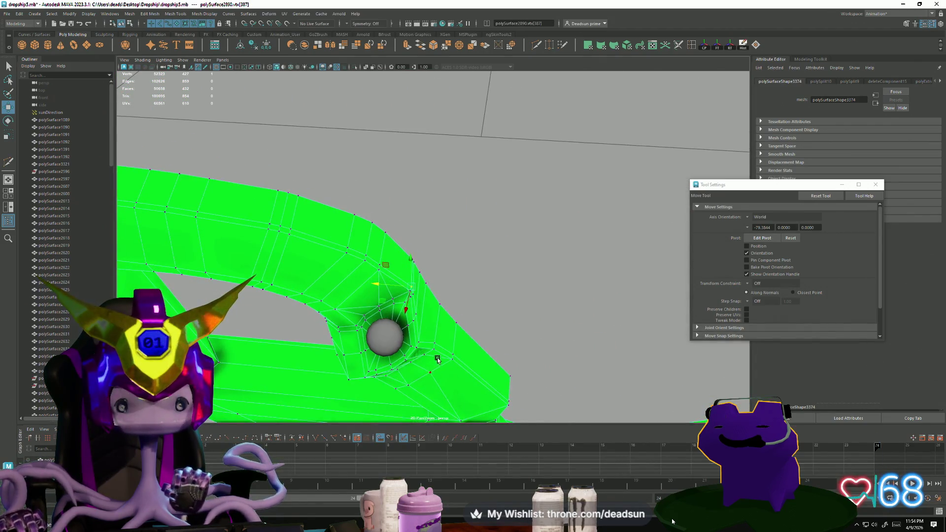
left_click(511, 400, "shift")
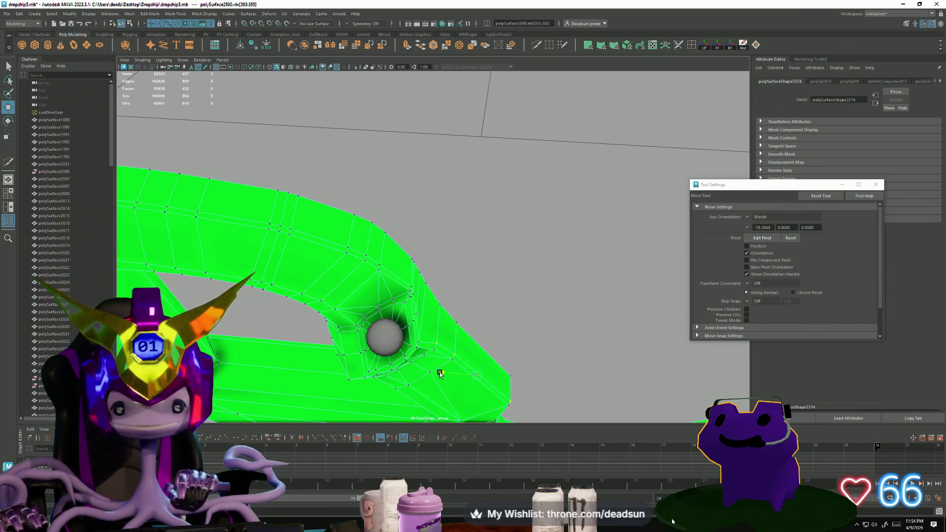
left_click(423, 343)
left_click_drag(422, 344, 396, 343, "alt")
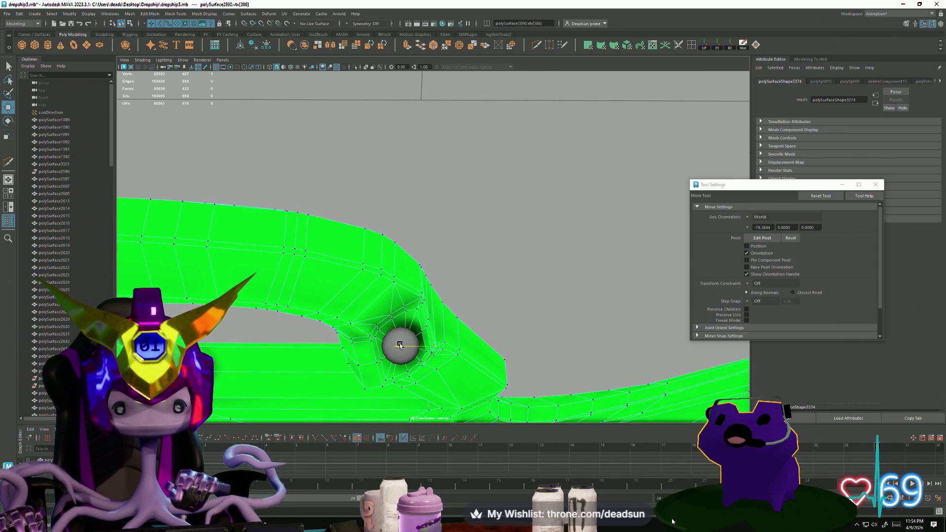
mouse_move(400, 345)
left_mouse_down("alt")
mouse_move(400, 356)
mouse_move(371, 363)
left_mouse_up("alt")
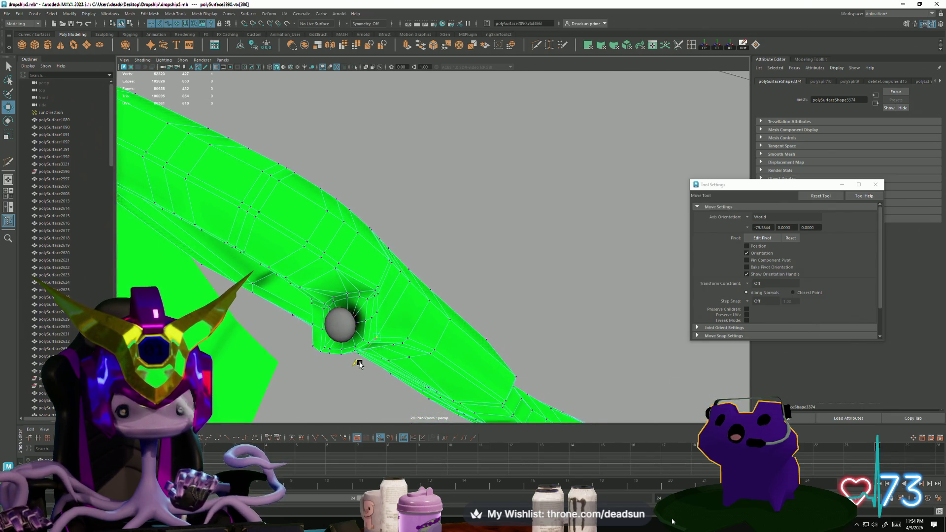
- Adjust the vertex at the bolt hole's edge for cleaner flow
left_click(453, 277)
left_click(377, 313)
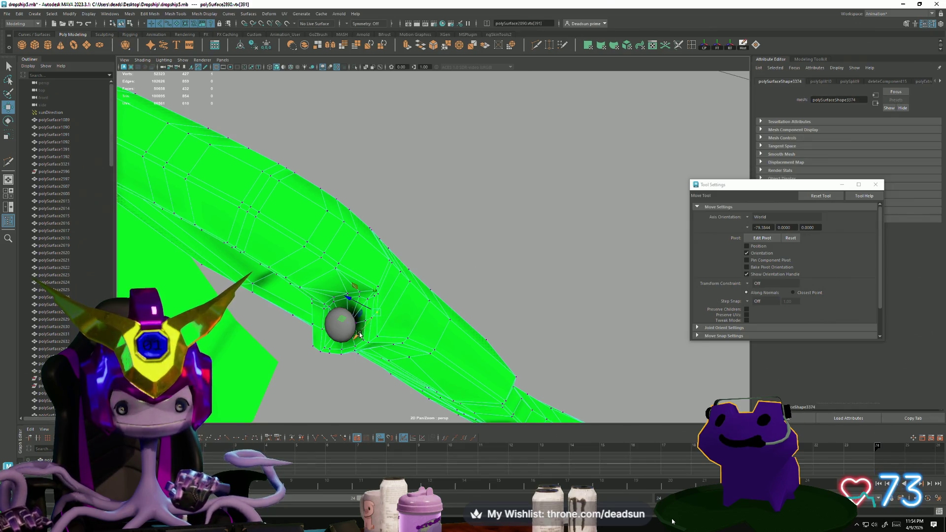
scroll(358, 336, "down", 5)
mouse_move(359, 337)
left_mouse_down("alt")
mouse_move(442, 312)
mouse_move(500, 277)
mouse_move(394, 291)
mouse_move(385, 320)
mouse_move(454, 305)
mouse_move(483, 312)
mouse_move(395, 318)
mouse_move(418, 327)
mouse_move(415, 286)
left_mouse_up("alt")
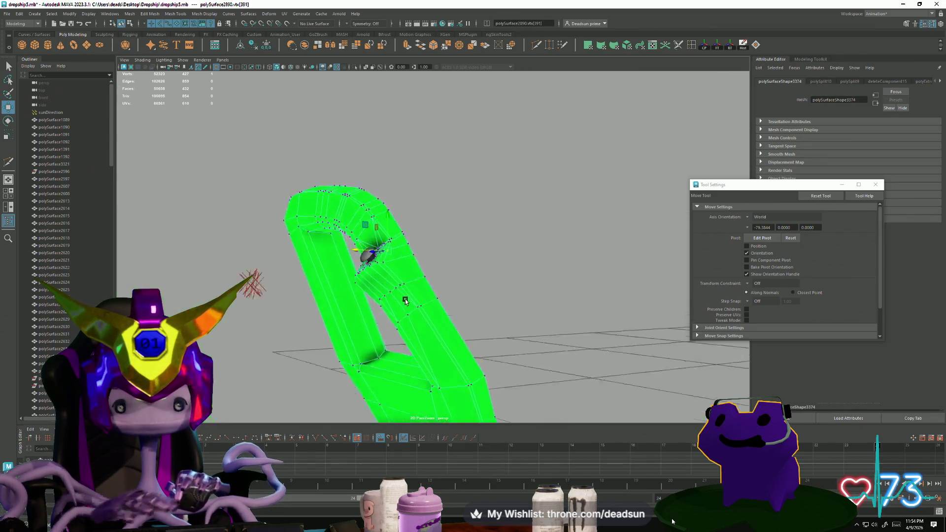
left_click(501, 278)
- Select the green strut and frame it in the view
left_click(415, 285)
left_click(475, 250)
mouse_move(475, 249)
left_mouse_down("alt")
mouse_move(451, 296)
mouse_move(473, 276)
mouse_move(499, 279)
mouse_move(416, 249)
mouse_move(395, 261)
mouse_move(374, 302)
mouse_move(354, 310)
mouse_move(376, 298)
mouse_move(434, 294)
mouse_move(372, 306)
mouse_move(385, 297)
mouse_move(452, 317)
left_mouse_up("alt")
left_click(418, 238)
key("f")
- Show the strut's low-poly cage and delete a stray edge near the bolt hole
key("1")
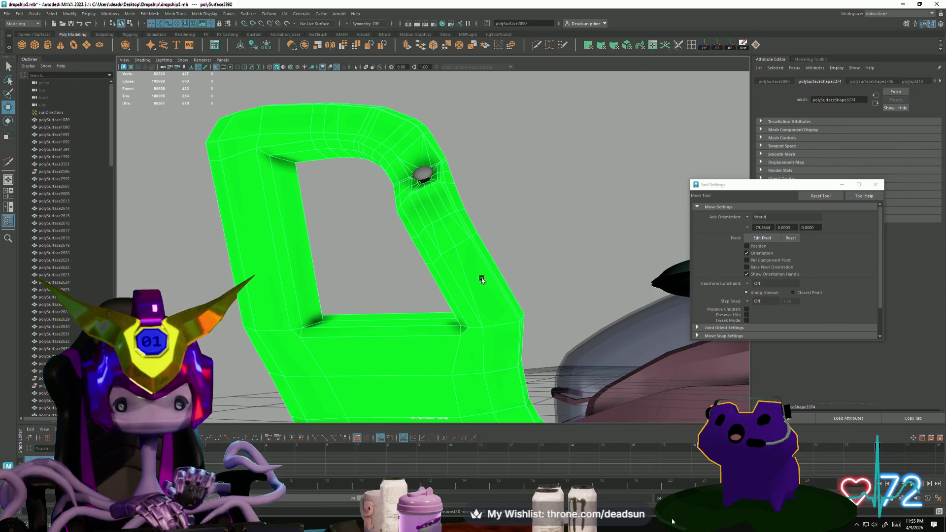
scroll(482, 279, "up", 3)
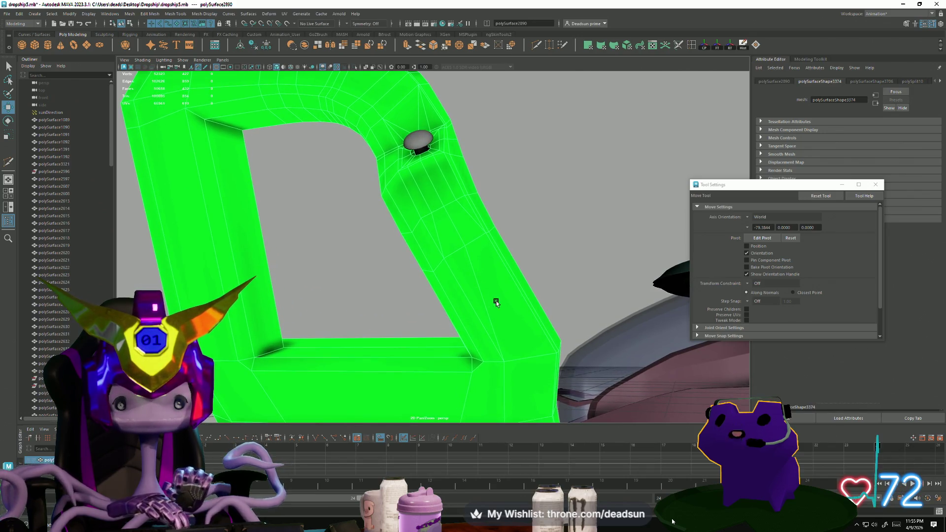
scroll(496, 302, "down", 3)
mouse_move(384, 291)
left_mouse_down("alt")
mouse_move(439, 296)
mouse_move(312, 268)
mouse_move(246, 272)
mouse_move(297, 307)
mouse_move(245, 236)
left_mouse_up("alt")
left_click(245, 237)
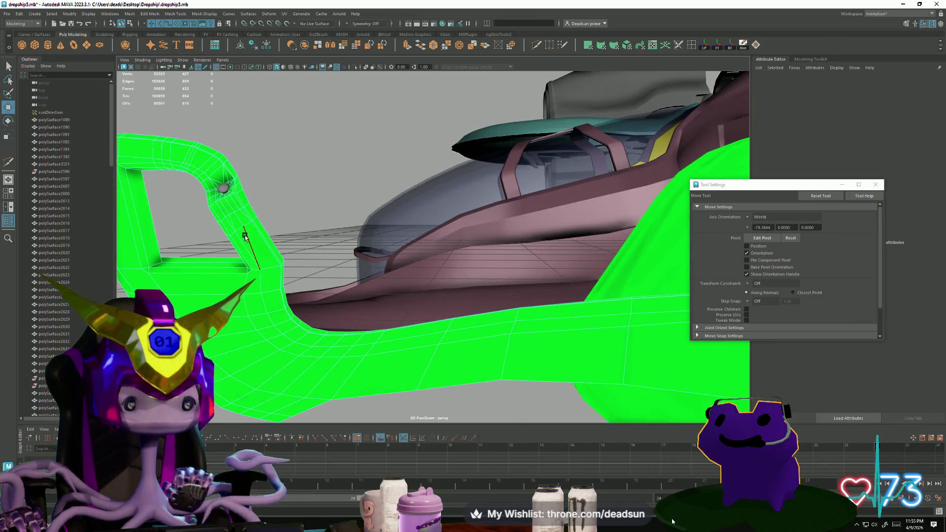
left_click(244, 236)
key("Delete")
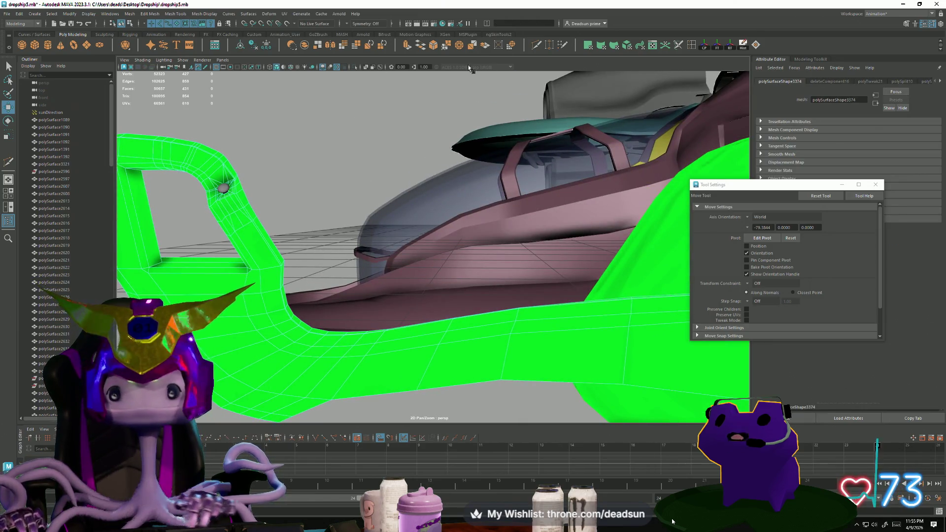
- Insert an edge loop across the strut and commit a Multi-Cut edge across the faces
right_click_drag(620, 98, 279, 311, "shift")
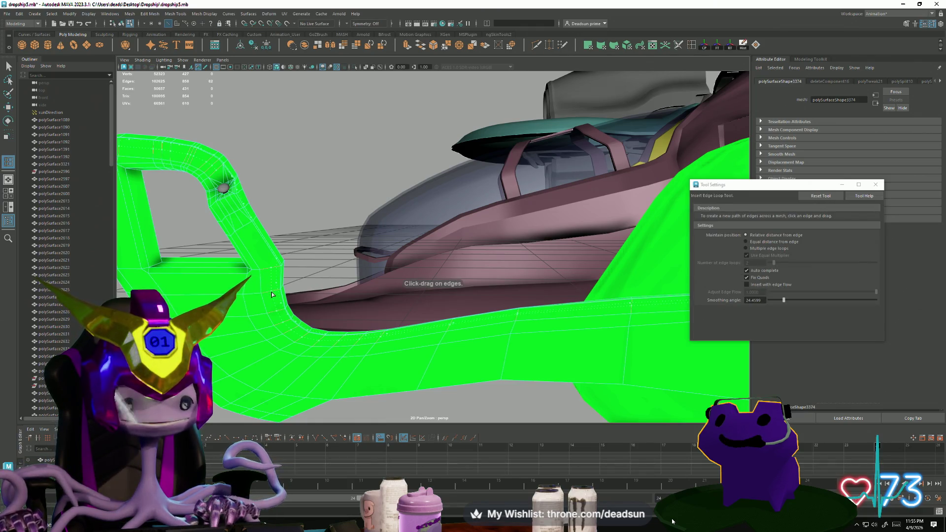
left_click(272, 295)
middle_click_drag(242, 295, 473, 316, "alt")
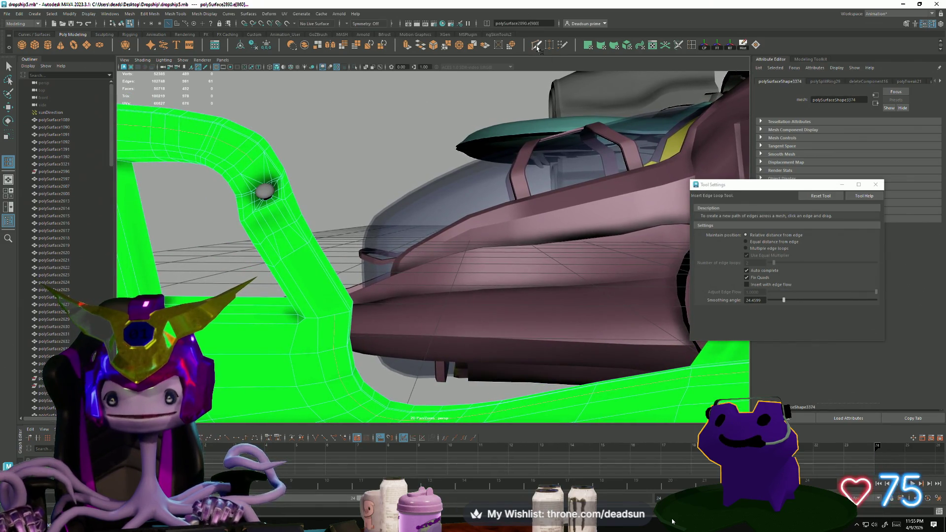
right_click_drag(318, 324, 330, 323, "shift")
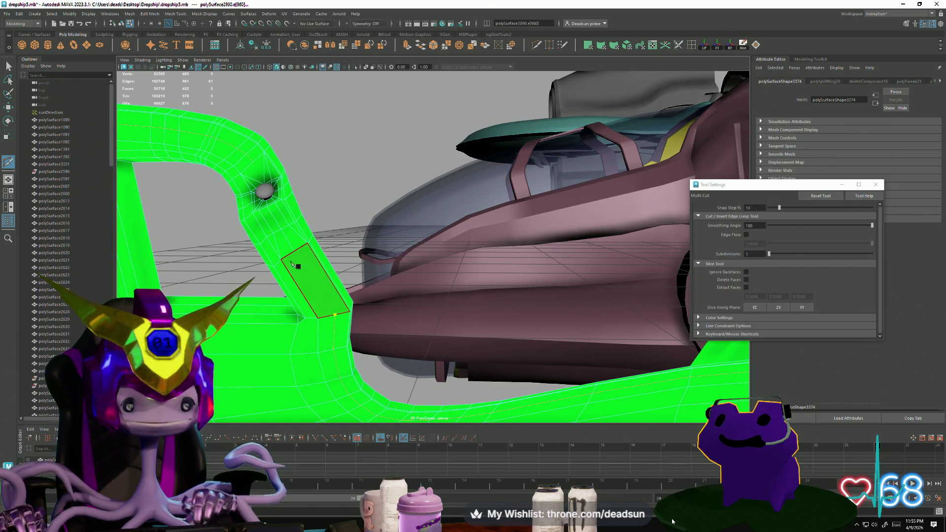
key("Return")
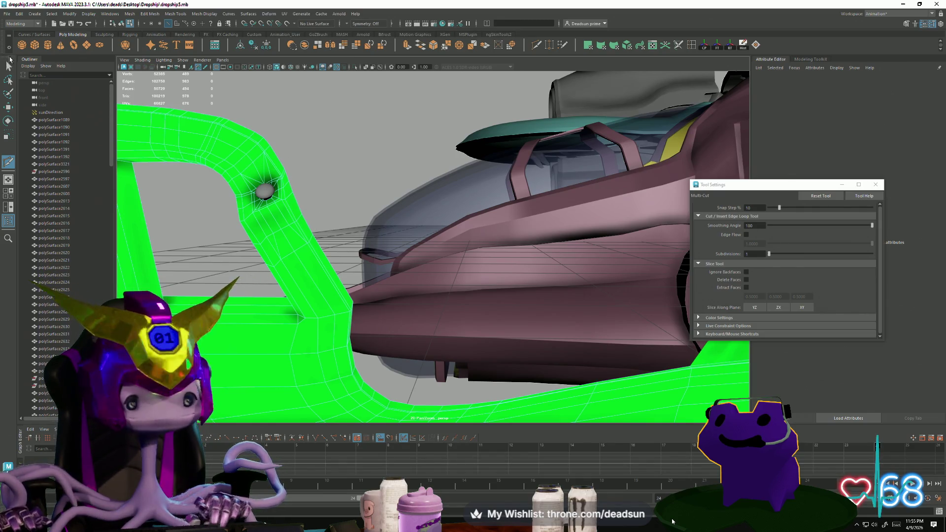
- Delete the unwanted edge above the hole and inspect the strut from several angles
left_click(9, 67)
mouse_move(321, 221)
left_mouse_down("alt")
mouse_move(339, 240)
mouse_move(345, 276)
mouse_move(334, 252)
left_mouse_up("alt")
scroll(349, 285, "up", 3)
left_click(351, 250)
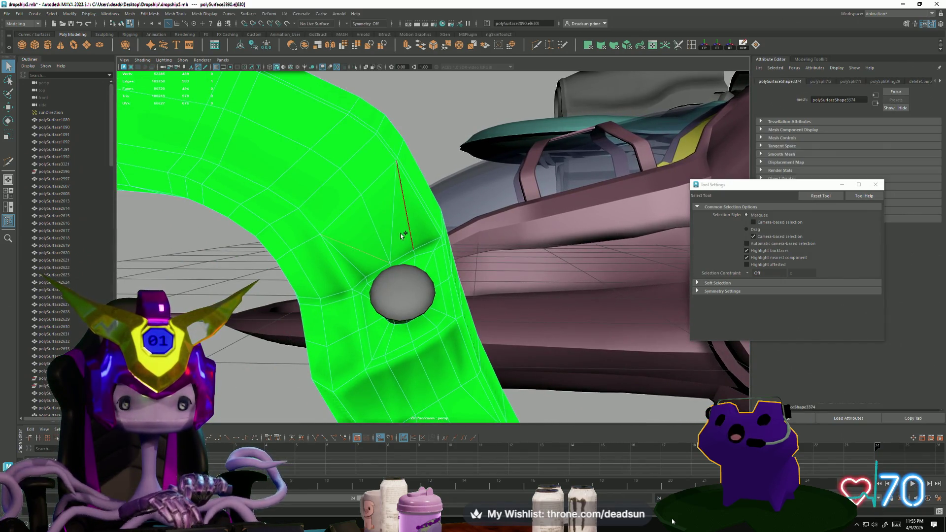
key("Delete")
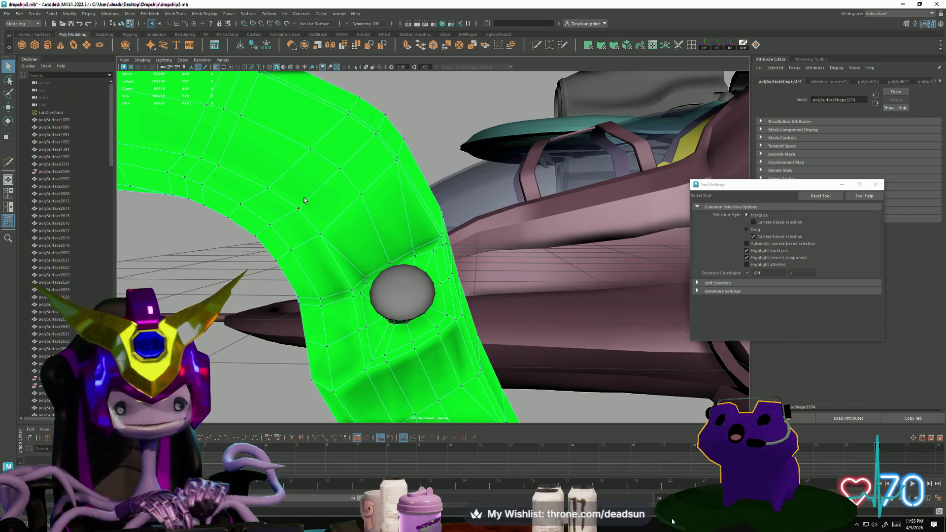
mouse_move(306, 201)
left_mouse_down("alt")
mouse_move(422, 255)
mouse_move(266, 257)
mouse_move(335, 268)
mouse_move(372, 254)
left_mouse_up("alt")
mouse_move(372, 254)
right_mouse_down("alt")
mouse_move(405, 266)
mouse_move(339, 282)
right_mouse_up("alt")
mouse_move(339, 282)
left_mouse_down("alt")
mouse_move(325, 232)
mouse_move(266, 242)
mouse_move(266, 256)
mouse_move(320, 291)
mouse_move(315, 276)
mouse_move(345, 301)
mouse_move(390, 290)
left_mouse_up("alt")
middle_click_drag(394, 291, 406, 289, "alt")
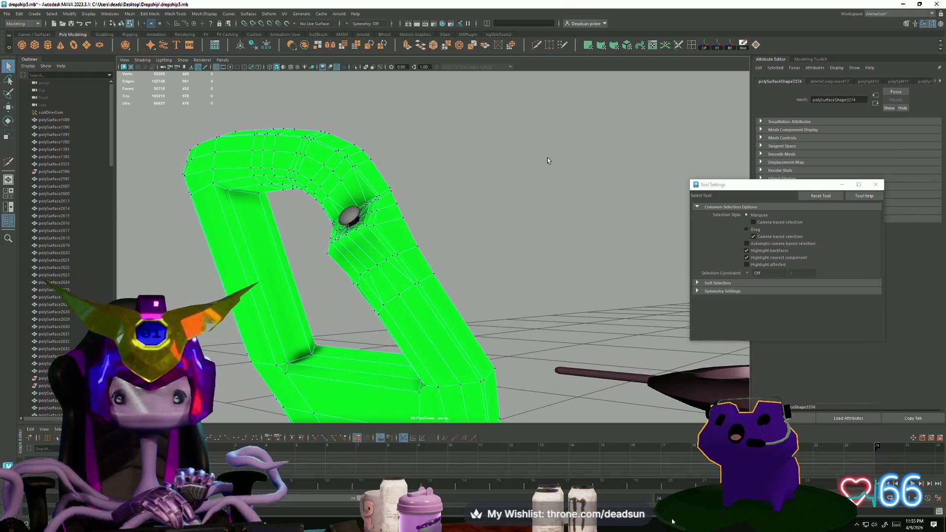
- Insert an edge loop across the strut right beside the bolt hole
left_click(691, 46)
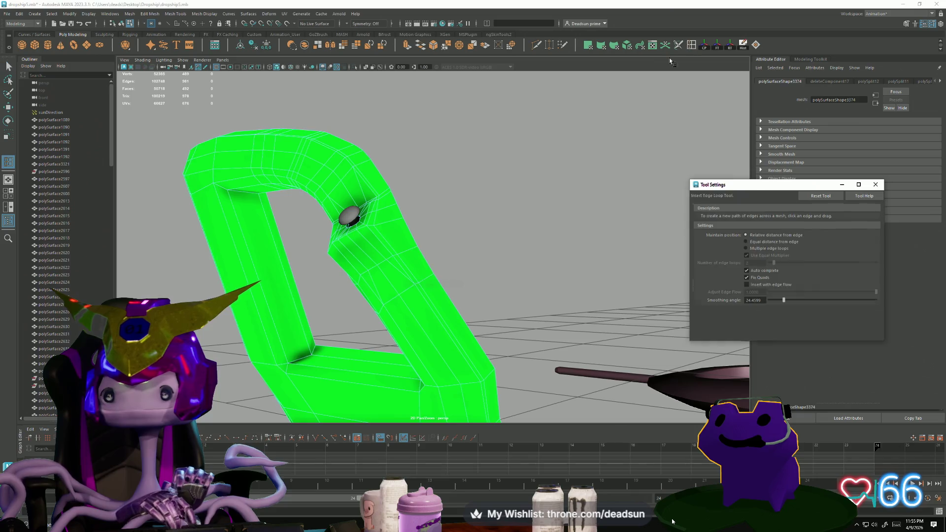
left_click(380, 244)
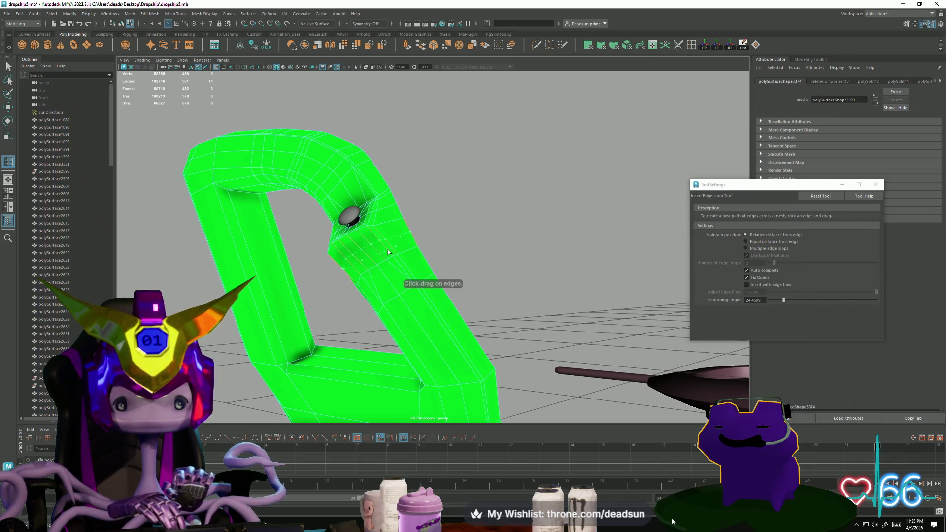
left_click(388, 249)
mouse_move(388, 249)
left_mouse_down("alt")
mouse_move(394, 276)
mouse_move(363, 301)
mouse_move(369, 309)
left_mouse_up("alt")
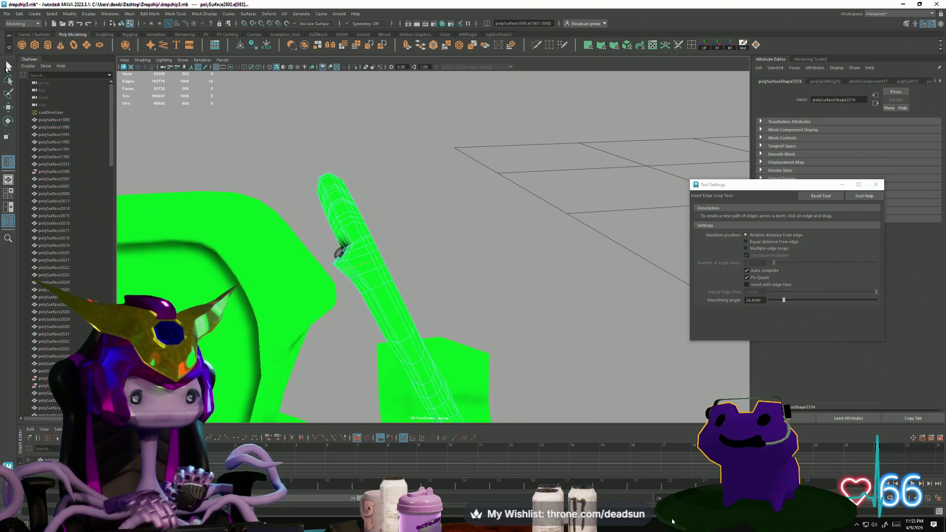
left_click(8, 67)
- Move strut vertices near the bolt to even out the new loop, then return to object mode
mouse_move(321, 254)
left_mouse_down("alt")
mouse_move(386, 309)
mouse_move(338, 275)
left_mouse_up("alt")
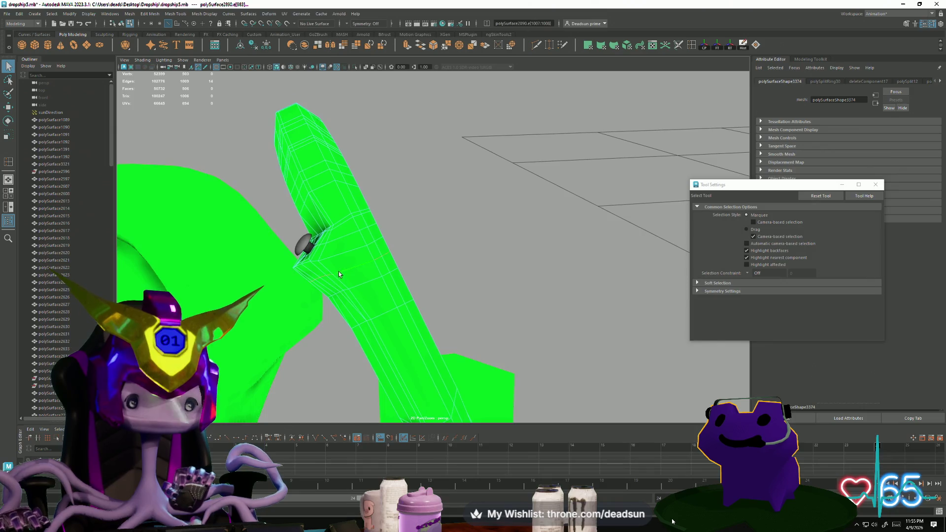
right_click_drag(338, 275, 286, 279)
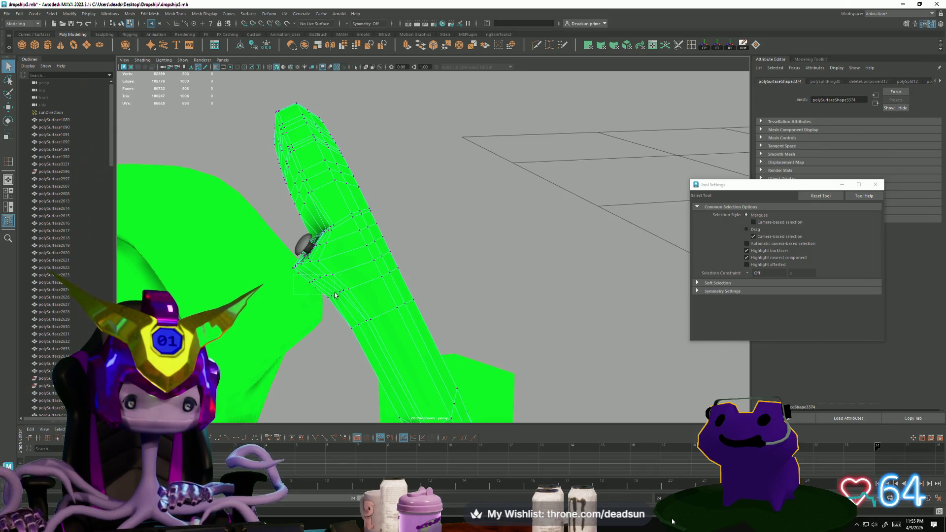
left_click_drag(283, 321, 412, 303, "alt")
key("w")
mouse_move(564, 271)
left_mouse_down("alt")
mouse_move(436, 276)
mouse_move(394, 288)
left_mouse_up("alt")
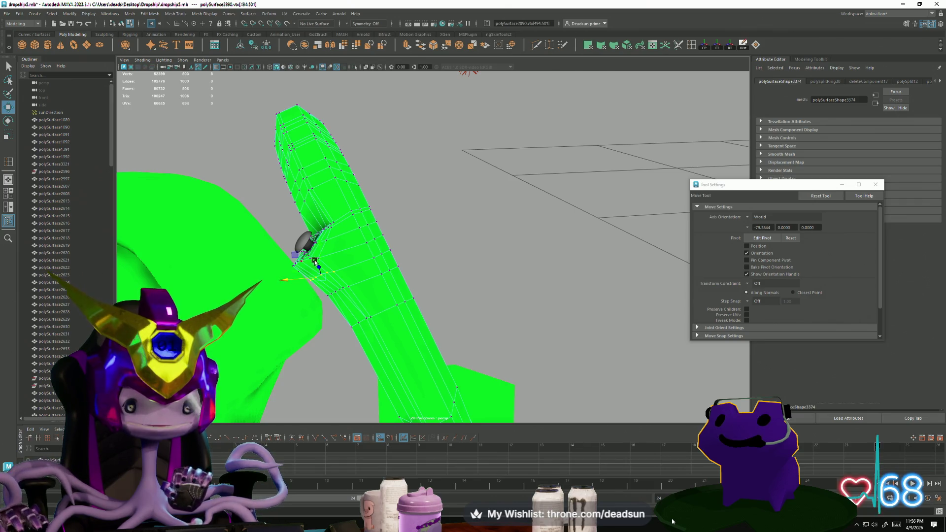
right_click_drag(316, 240, 375, 236)
mouse_move(429, 249)
left_mouse_down("alt")
mouse_move(297, 285)
mouse_move(401, 264)
mouse_move(339, 281)
mouse_move(288, 279)
mouse_move(334, 260)
mouse_move(307, 281)
mouse_move(374, 292)
left_mouse_up("alt")
- Scale the mushroom bolt pCylinder12 up and nudge it left into the strut's hole
left_click(380, 276)
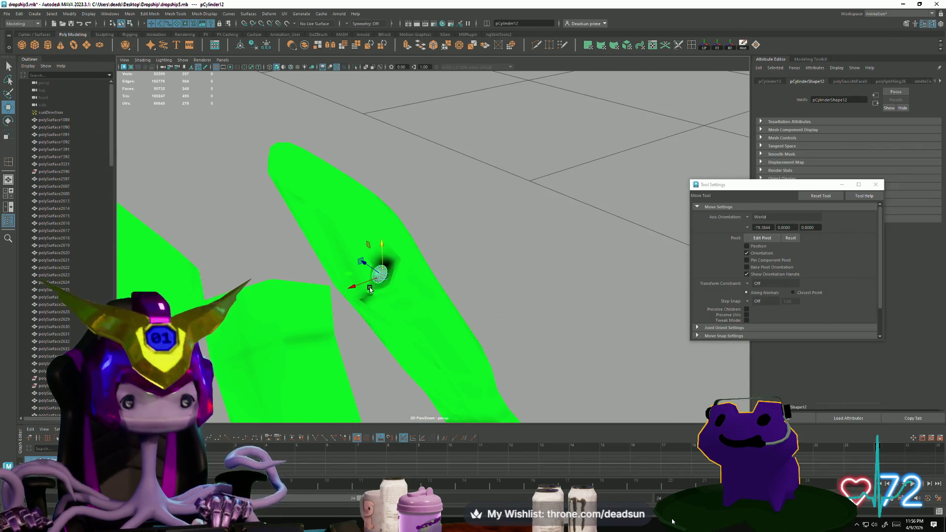
key("r")
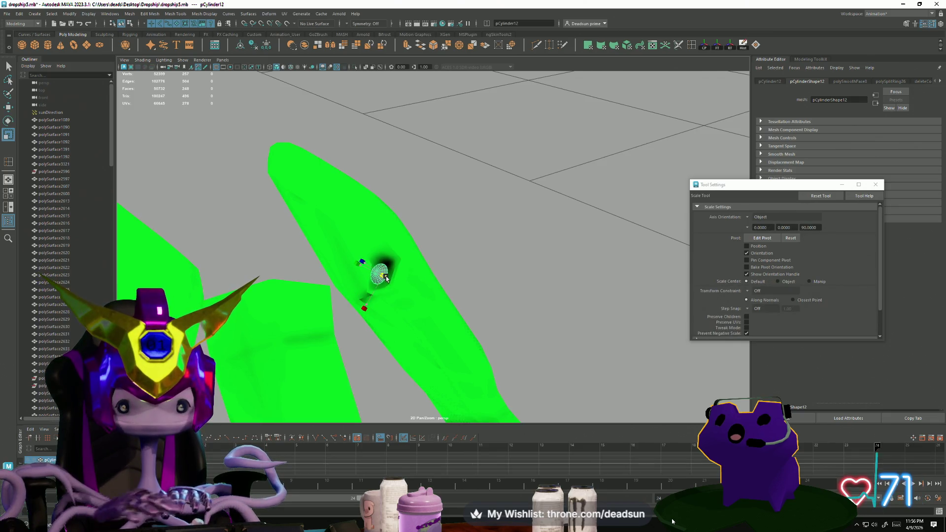
mouse_move(383, 277)
left_mouse_down("alt")
mouse_move(323, 254)
mouse_move(307, 221)
left_mouse_up("alt")
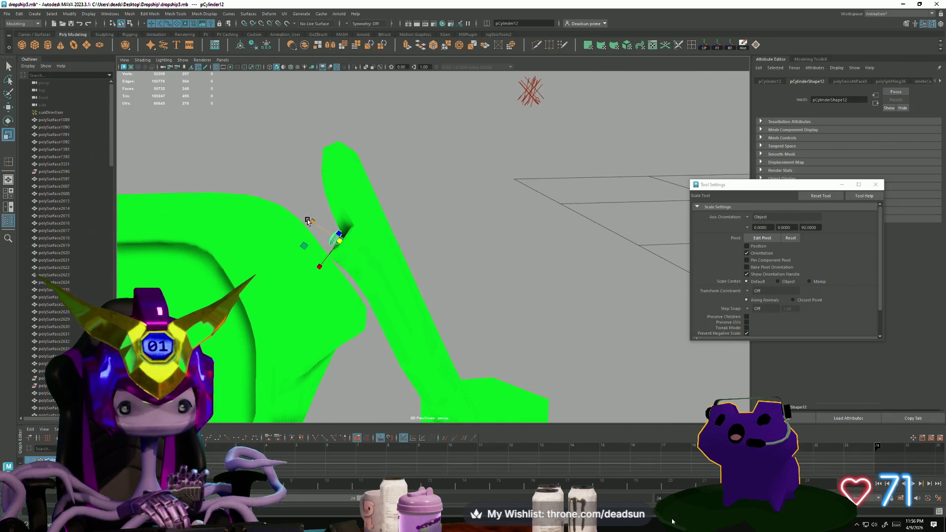
mouse_move(338, 255)
left_mouse_down("alt")
mouse_move(327, 274)
mouse_move(380, 296)
mouse_move(359, 298)
mouse_move(404, 310)
mouse_move(428, 276)
mouse_move(431, 292)
left_mouse_up("alt")
left_click_drag(436, 257, 474, 240)
key("w")
left_click_drag(418, 263, 409, 262)
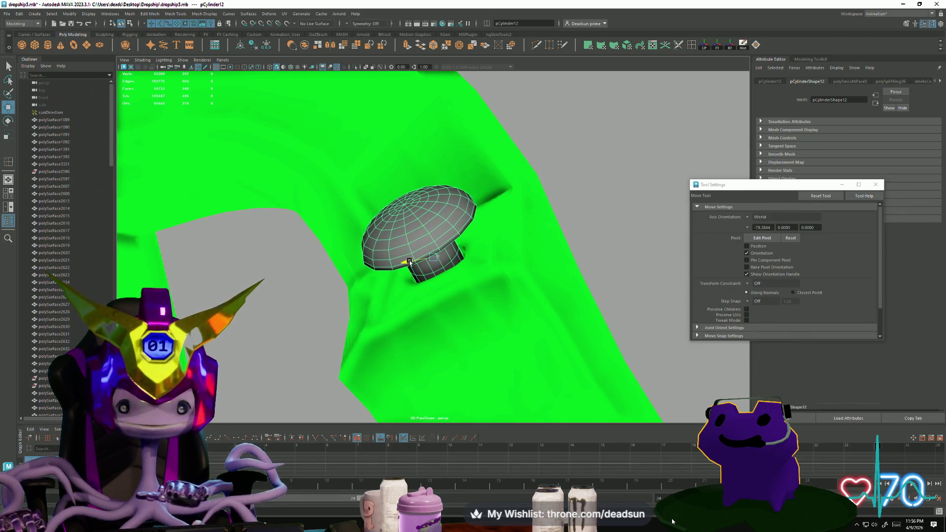
- Select and frame the strut mesh close up, then start Multi-Cut on it
mouse_move(643, 219)
left_mouse_down("alt")
mouse_move(427, 234)
mouse_move(434, 241)
left_mouse_up("alt")
left_click(452, 274)
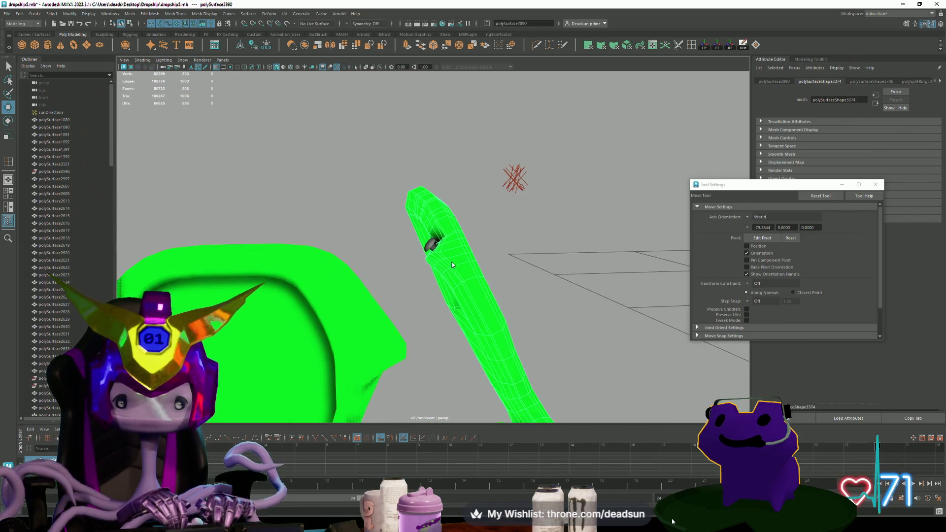
left_click(504, 235)
mouse_move(504, 236)
left_mouse_down("alt")
mouse_move(354, 285)
mouse_move(406, 297)
mouse_move(453, 276)
mouse_move(363, 297)
mouse_move(352, 309)
left_mouse_up("alt")
left_click(352, 310)
key("f")
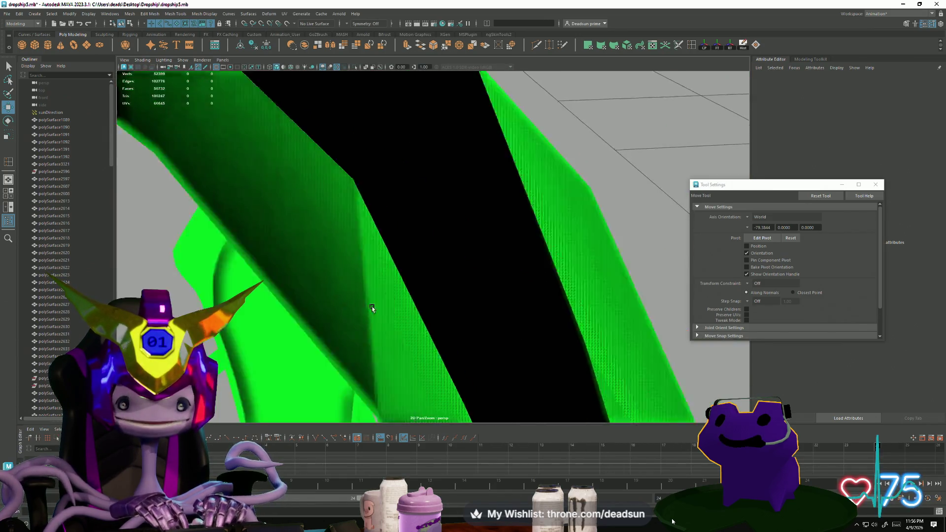
scroll(634, 339, "up", 10)
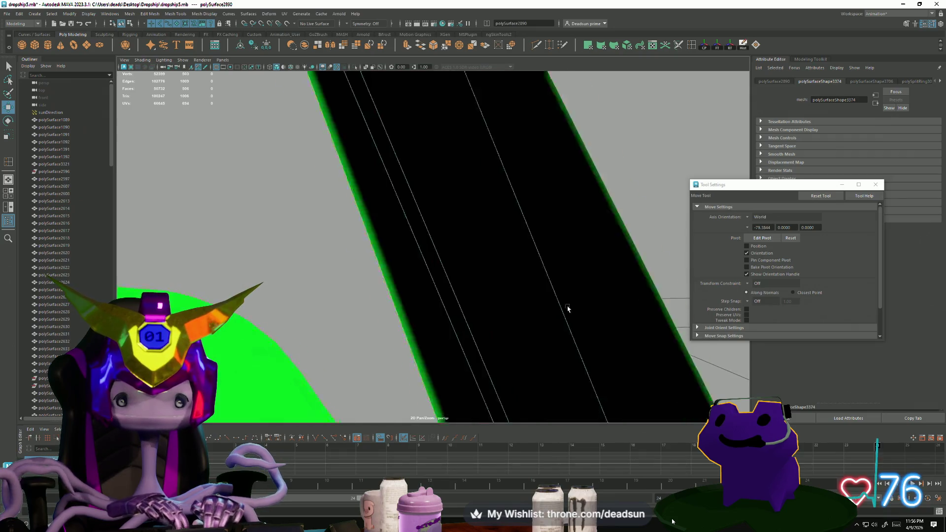
mouse_move(539, 298)
left_mouse_down("alt")
mouse_move(528, 317)
mouse_move(564, 332)
mouse_move(539, 309)
mouse_move(630, 304)
mouse_move(531, 312)
mouse_move(549, 317)
mouse_move(556, 312)
mouse_move(536, 315)
mouse_move(559, 298)
mouse_move(531, 312)
mouse_move(562, 302)
left_mouse_up("alt")
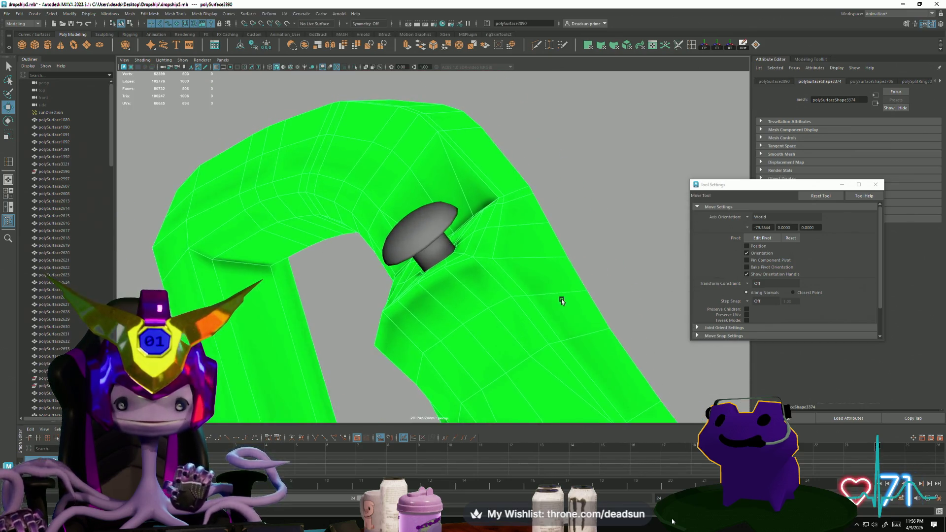
left_click(538, 45)
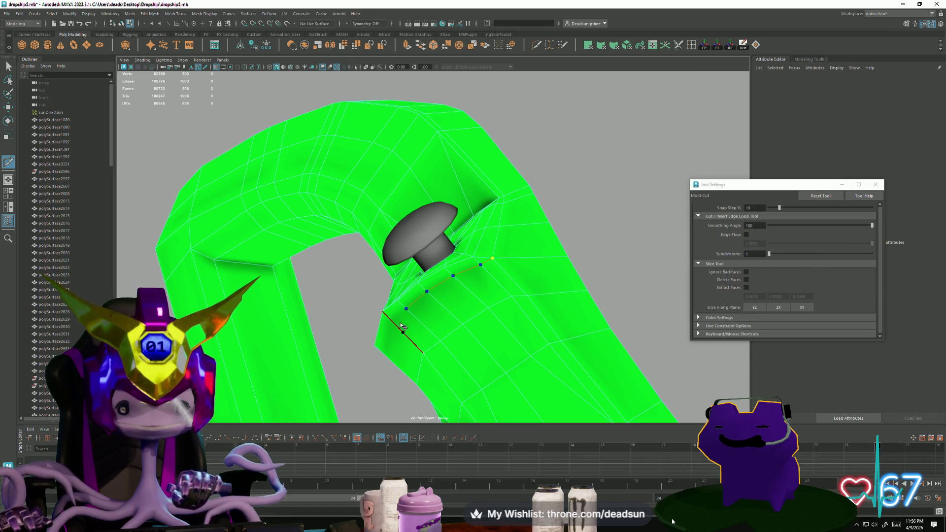
- Commit the Multi-Cut edges running below the bolt and return to the Select tool
left_click_drag(392, 344, 480, 330, "alt")
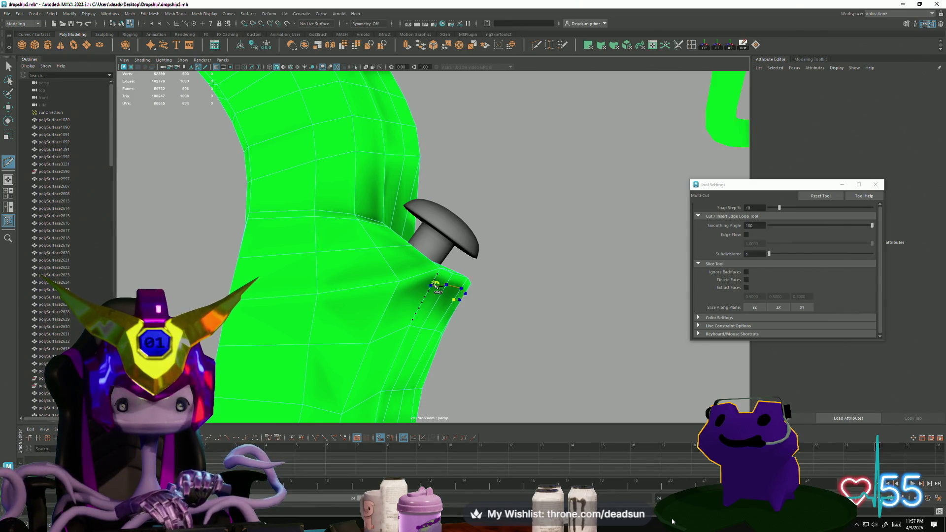
left_click_drag(436, 286, 413, 320, "alt")
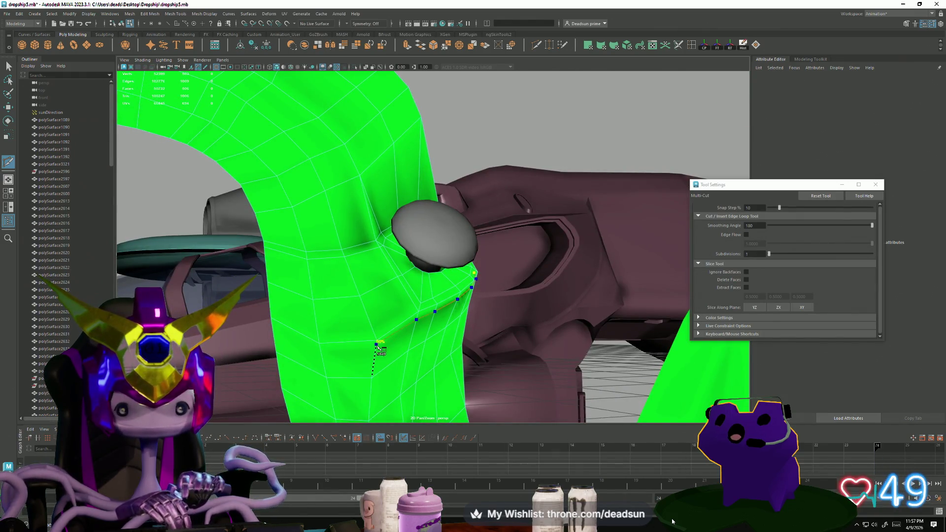
left_click_drag(377, 348, 400, 325, "alt")
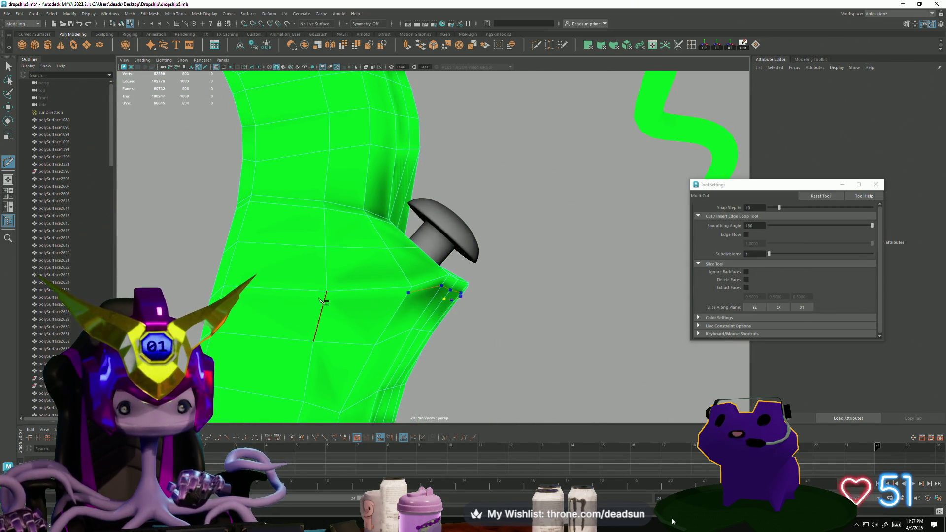
key("Return")
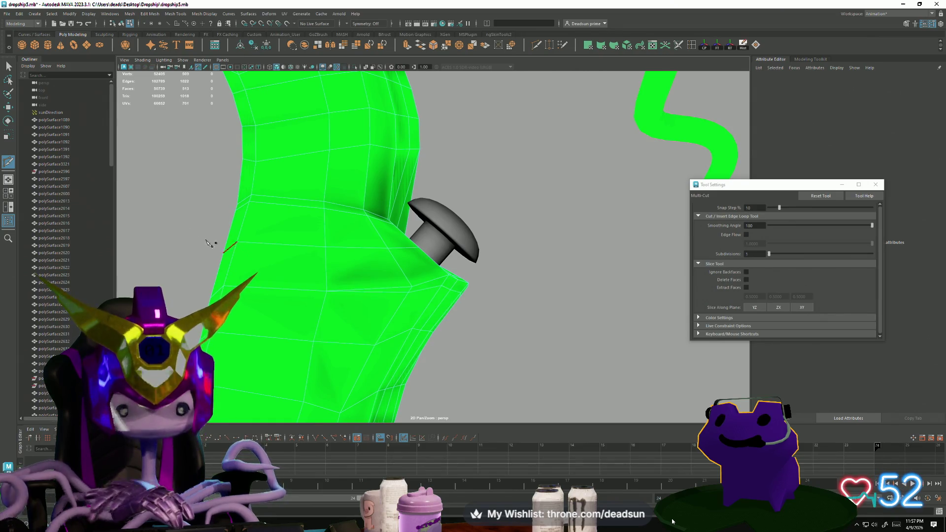
left_click(9, 65)
left_click_drag(268, 218, 416, 312, "alt")
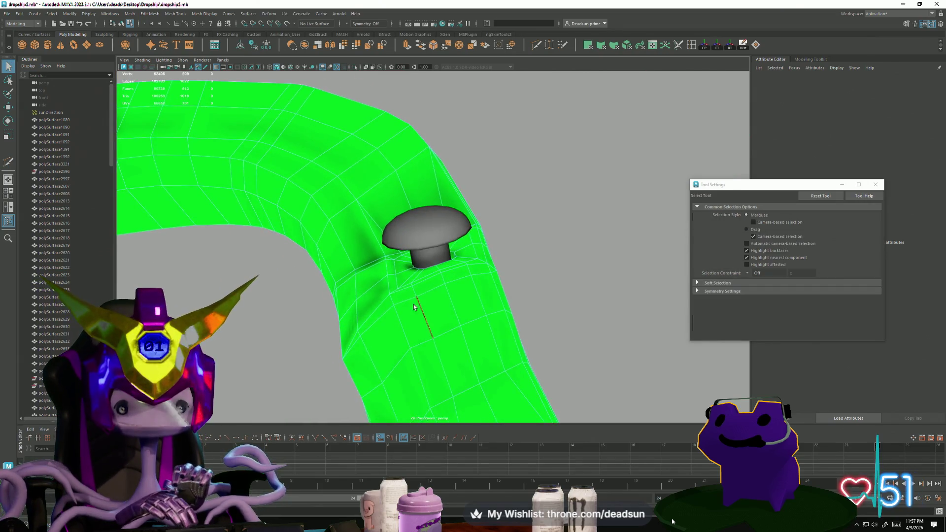
- Return the strut to object mode and view its smooth preview with the rounded bolt hole
left_click(395, 307)
key("w")
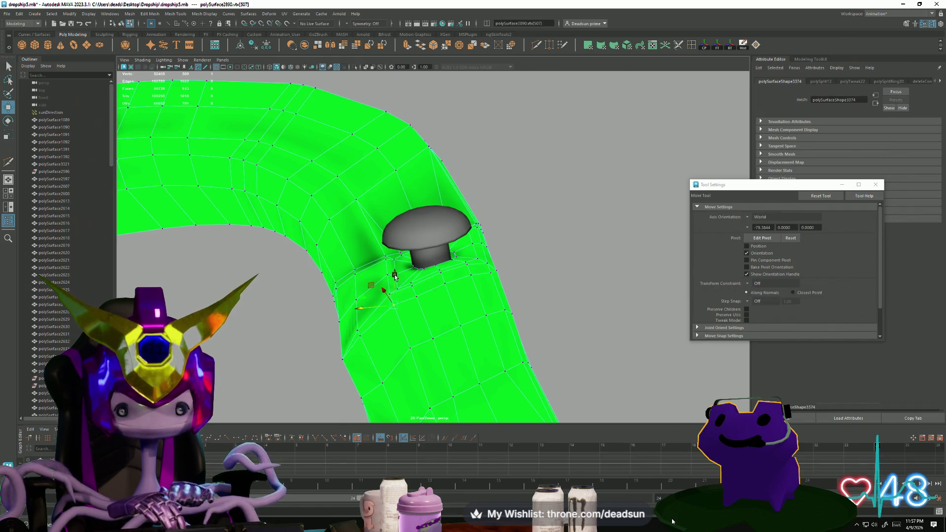
mouse_move(420, 287)
left_mouse_down("alt")
mouse_move(424, 318)
mouse_move(395, 332)
left_mouse_up("alt")
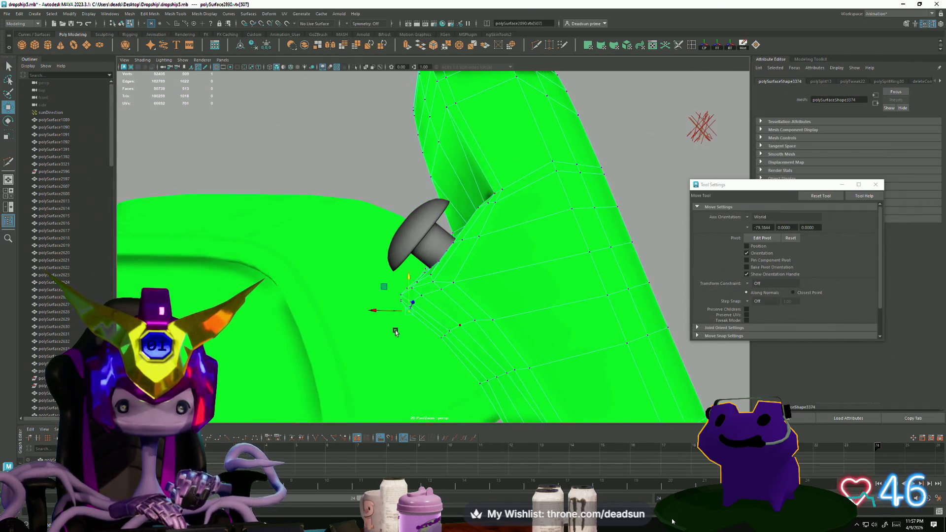
right_click_drag(456, 285, 455, 266)
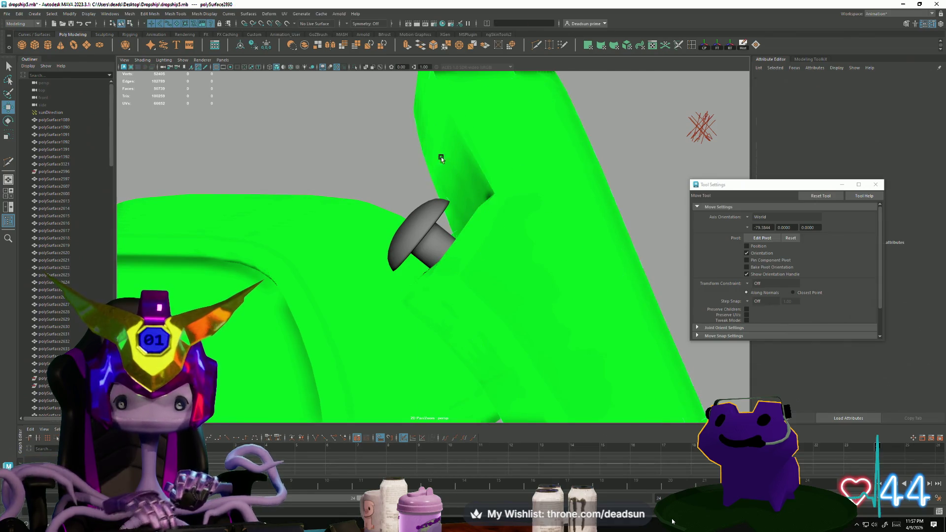
key("3")
scroll(387, 280, "down", 6)
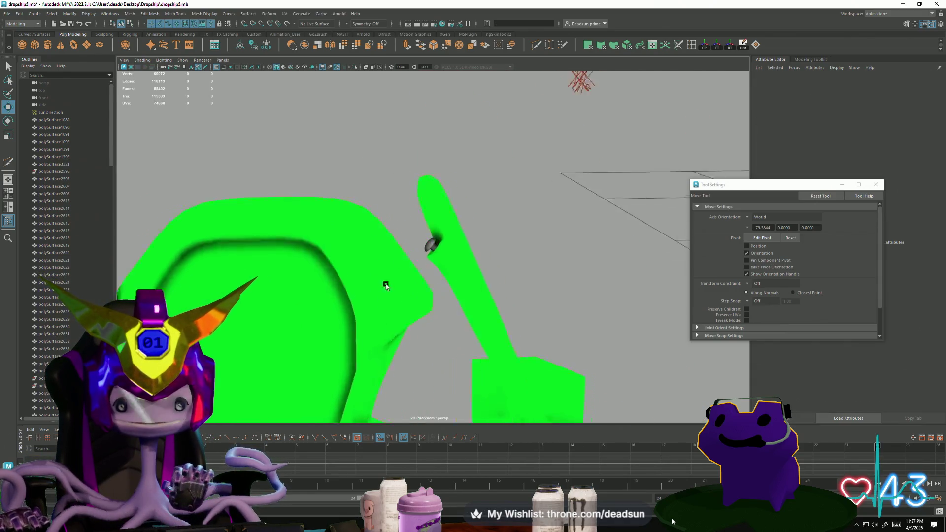
mouse_move(418, 289)
left_mouse_down("alt")
mouse_move(460, 300)
mouse_move(433, 286)
mouse_move(459, 283)
mouse_move(380, 286)
mouse_move(336, 309)
mouse_move(393, 295)
mouse_move(380, 293)
left_mouse_up("alt")
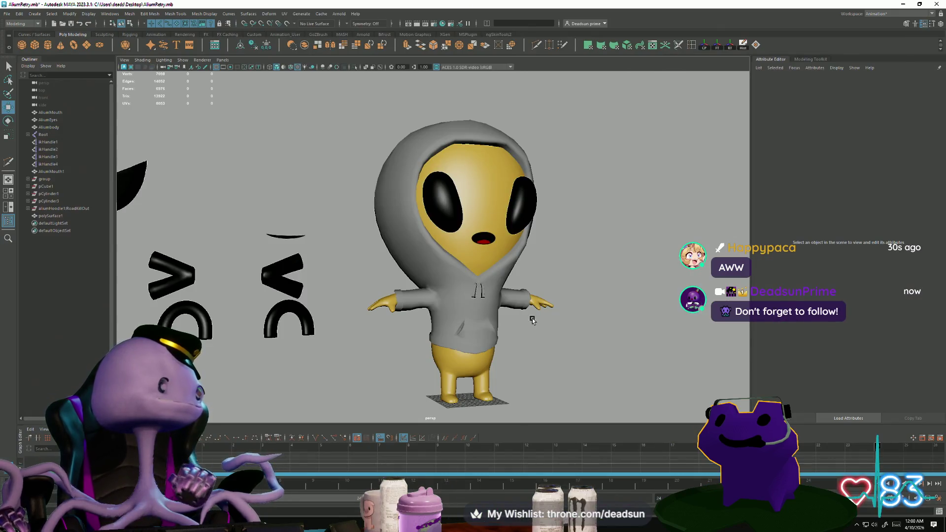
- Orbit the perspective view around the T-posed alien in the AlliumRetry scene
mouse_move(533, 321)
left_mouse_down("alt")
mouse_move(541, 313)
mouse_move(505, 316)
mouse_move(457, 283)
mouse_move(541, 355)
mouse_move(386, 363)
mouse_move(489, 360)
mouse_move(433, 351)
mouse_move(477, 336)
left_mouse_up("alt")
- Put the alien's yellow body in face mode and add Multi-Cut points on its rear
left_click(478, 336)
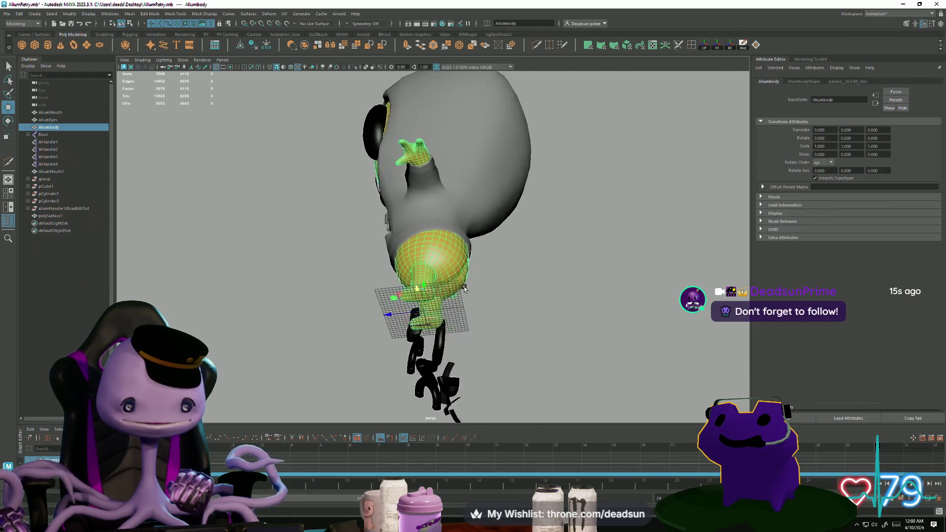
scroll(497, 320, "up", 10)
left_click_drag(520, 308, 476, 244, "alt")
right_click_drag(476, 245, 478, 254)
left_click(478, 254)
mouse_move(478, 254)
left_mouse_down("alt")
mouse_move(404, 298)
mouse_move(388, 291)
mouse_move(429, 318)
mouse_move(393, 331)
mouse_move(423, 353)
left_mouse_up("alt")
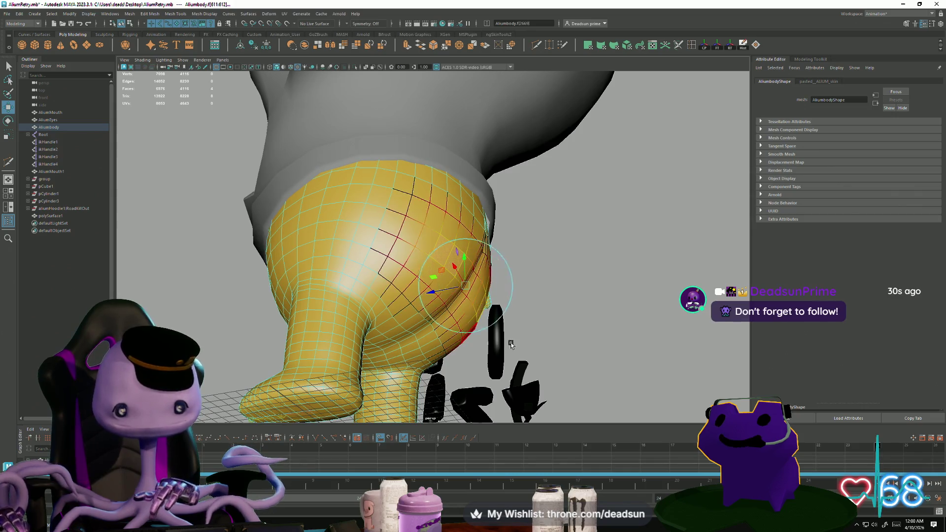
mouse_move(460, 368)
left_mouse_down("alt")
mouse_move(496, 364)
mouse_move(483, 349)
mouse_move(468, 370)
mouse_move(371, 338)
mouse_move(329, 362)
mouse_move(342, 357)
left_mouse_up("alt")
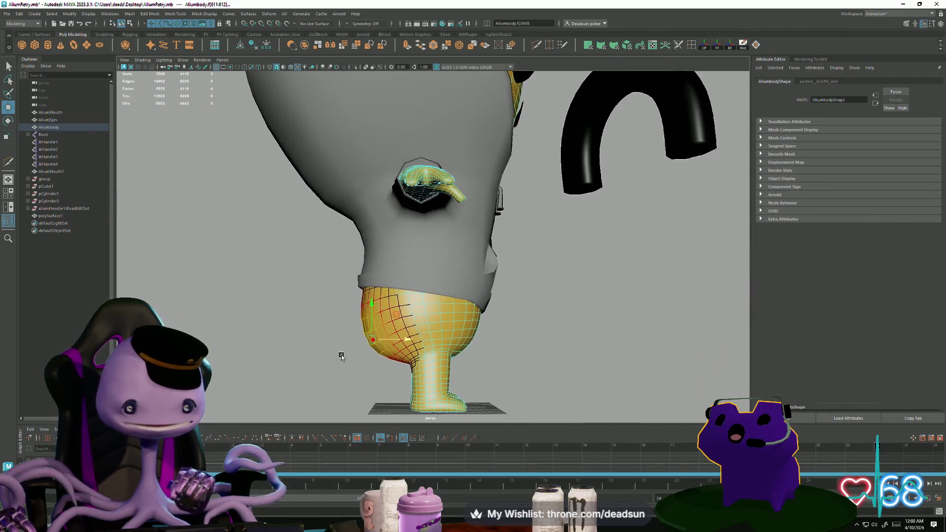
left_click(374, 302)
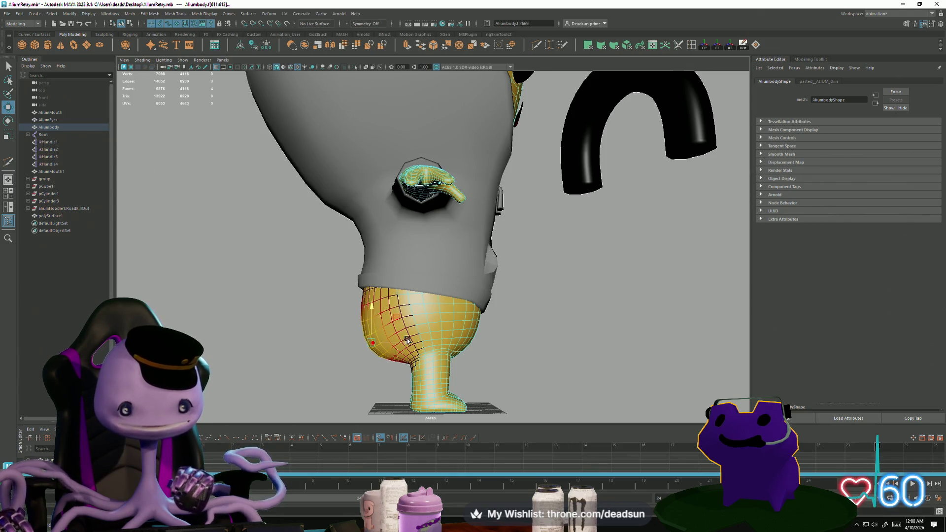
- Return the body to object mode and look over the whole character from behind
left_click_drag(385, 351, 402, 336, "alt")
right_click_drag(397, 325, 469, 305)
left_click(470, 306)
scroll(291, 327, "down", 3)
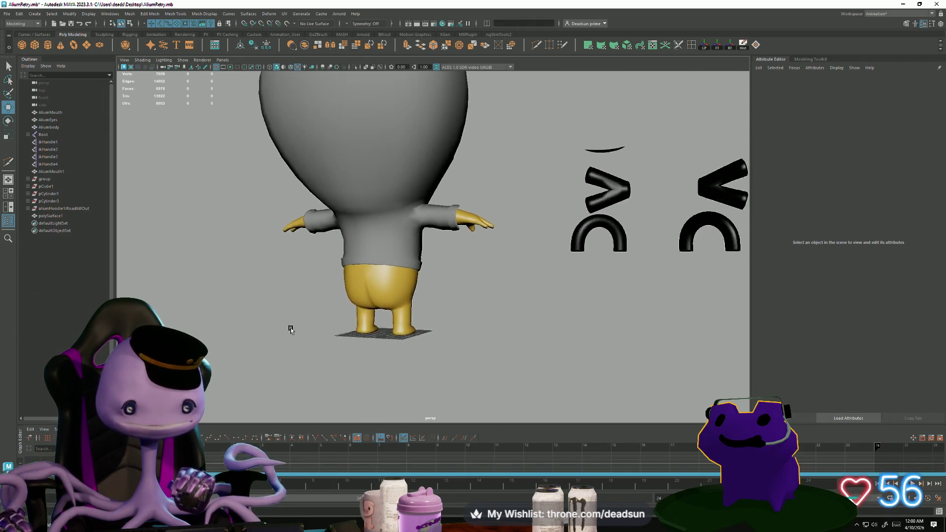
mouse_move(292, 327)
left_mouse_down("alt")
mouse_move(340, 296)
mouse_move(380, 327)
mouse_move(341, 324)
left_mouse_up("alt")
scroll(341, 324, "up", 2)
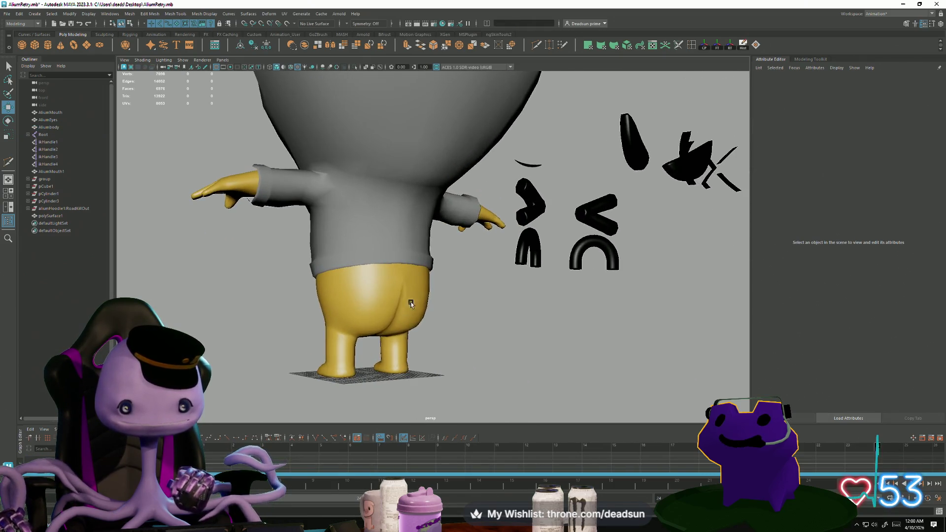
- Reselect the body and pick vertices on its rear in vertex mode
left_click(413, 302)
scroll(373, 304, "up", 3)
scroll(372, 304, "up", 2)
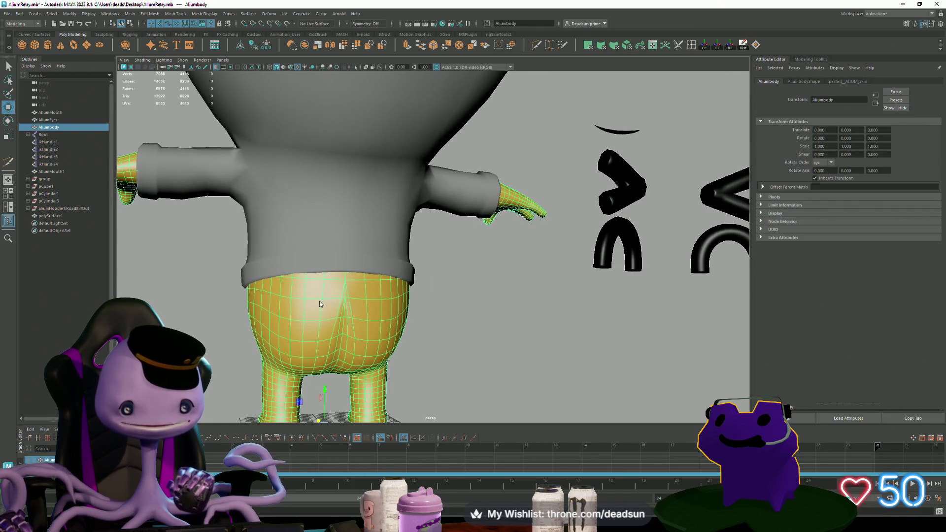
key("F9")
left_click(346, 299)
mouse_move(346, 299)
left_mouse_down("alt")
mouse_move(437, 370)
mouse_move(507, 353)
left_mouse_up("alt")
left_click(329, 293)
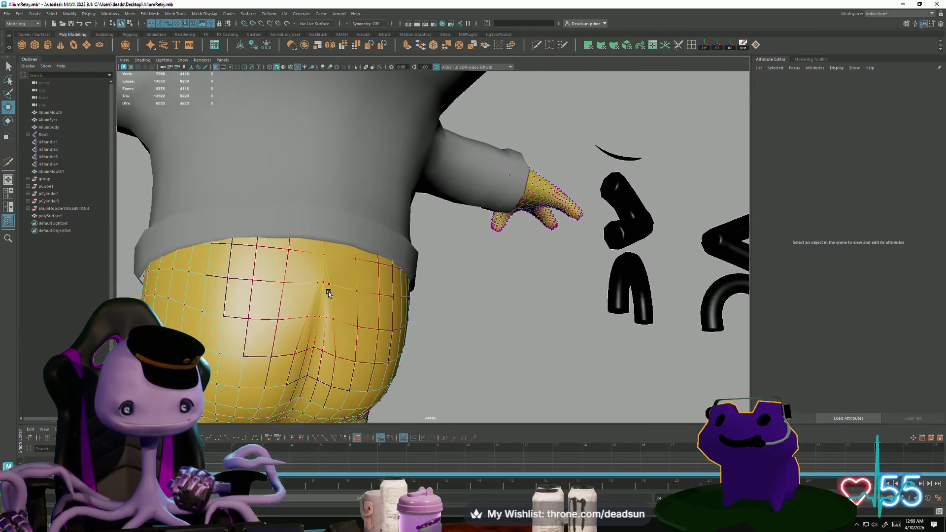
left_click(322, 280)
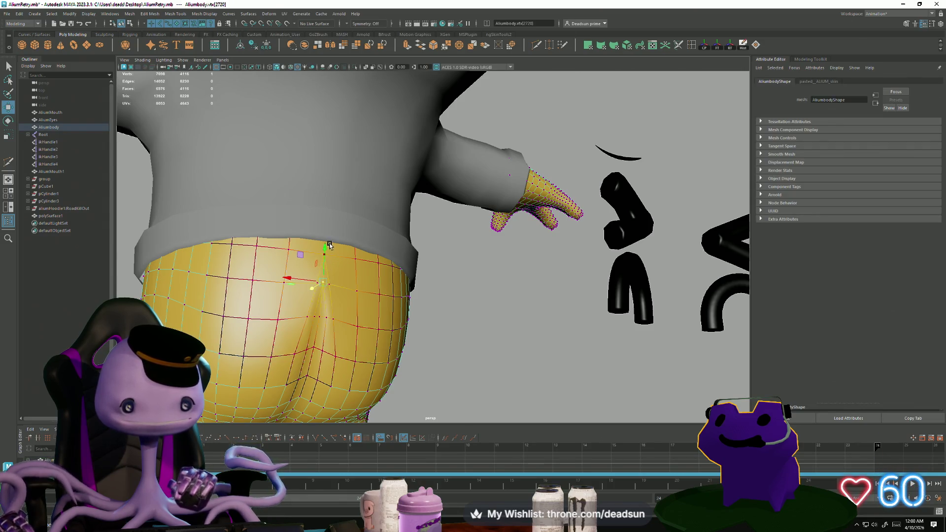
left_click_drag(323, 252, 324, 331, "alt")
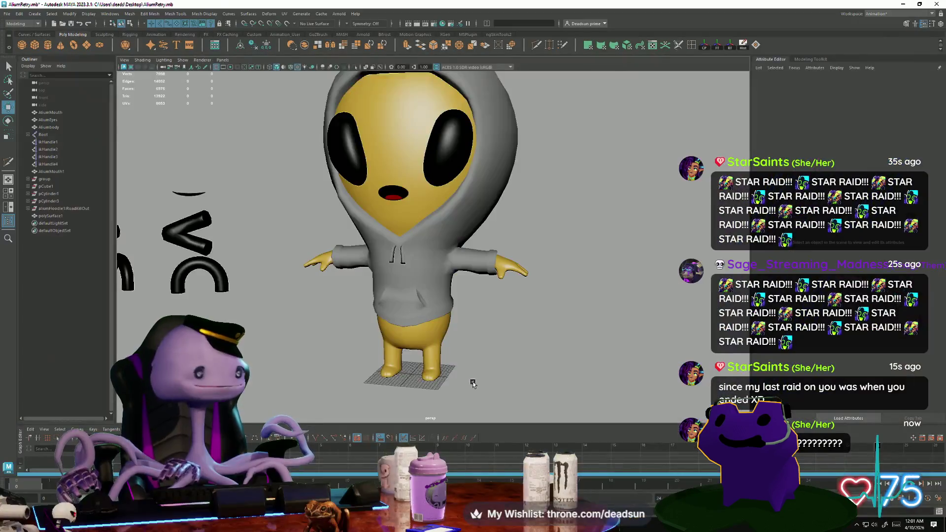
- Slide the hoodie backward along Z, then undo the move
mouse_move(518, 338)
left_mouse_down("alt")
mouse_move(524, 360)
mouse_move(400, 347)
mouse_move(464, 353)
left_mouse_up("alt")
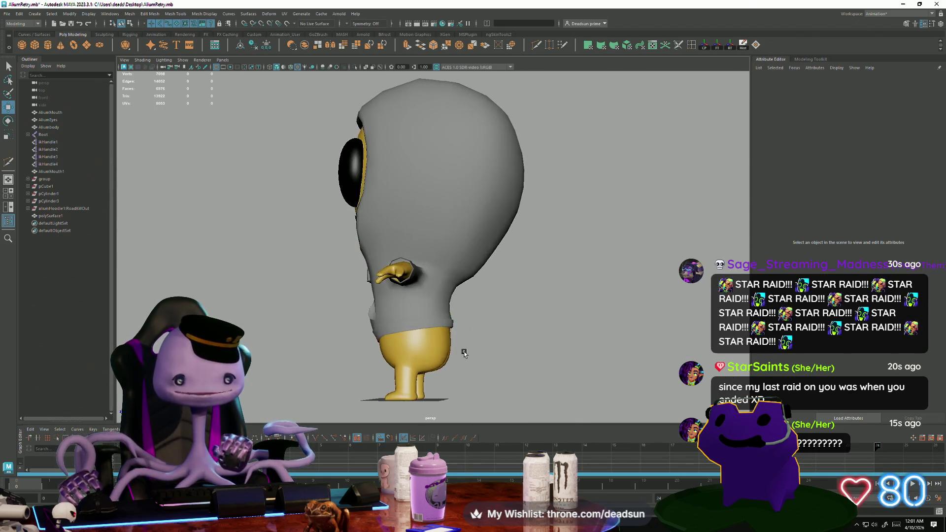
left_click(434, 320)
key("f")
left_click_drag(401, 215, 589, 215)
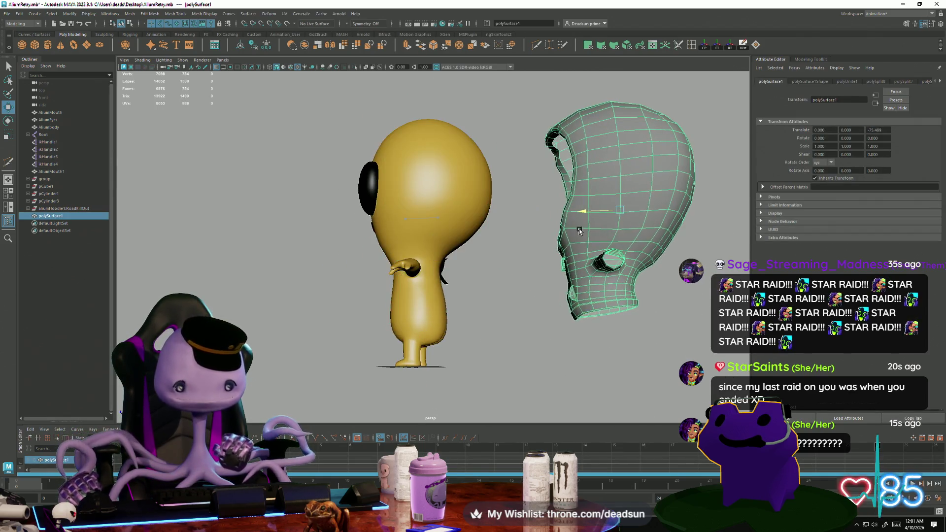
mouse_move(491, 294)
left_mouse_down("alt")
mouse_move(440, 295)
mouse_move(483, 295)
mouse_move(500, 335)
left_mouse_up("alt")
key("ctrl+z")
key("ctrl+z")
key("ctrl+z")
key("ctrl+z")
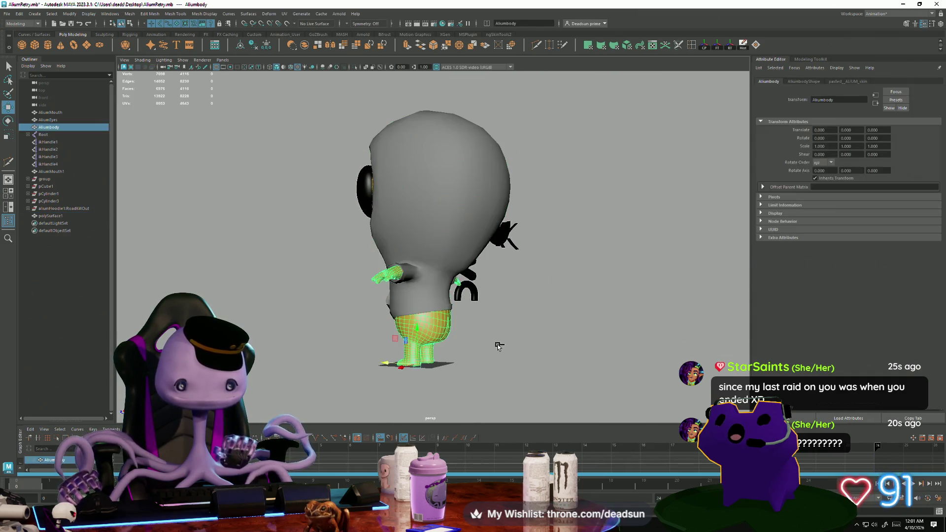
key("ctrl+z")
key("ctrl+z")
key("ctrl+z")
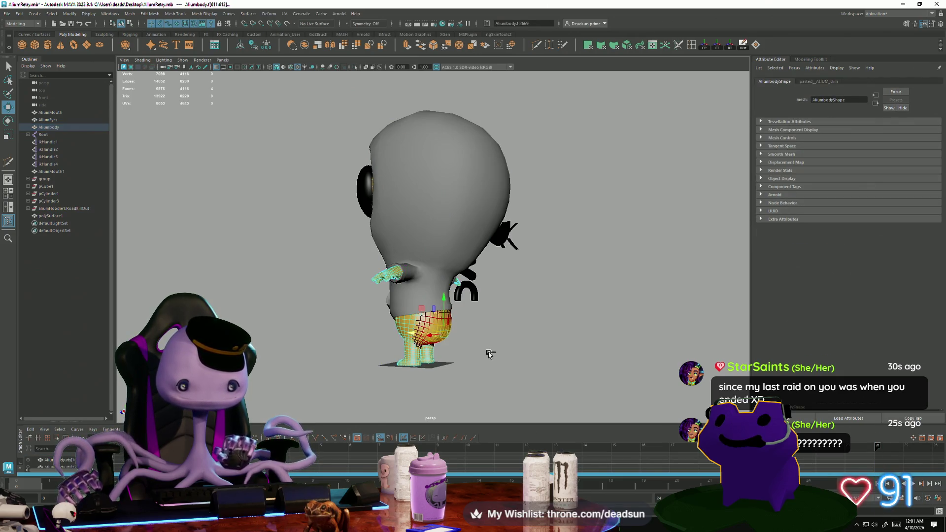
- Select and deselect the alien's mouth, then bring the dropship5.mb window back
mouse_move(459, 369)
left_mouse_down("alt")
mouse_move(558, 379)
mouse_move(500, 350)
left_mouse_up("alt")
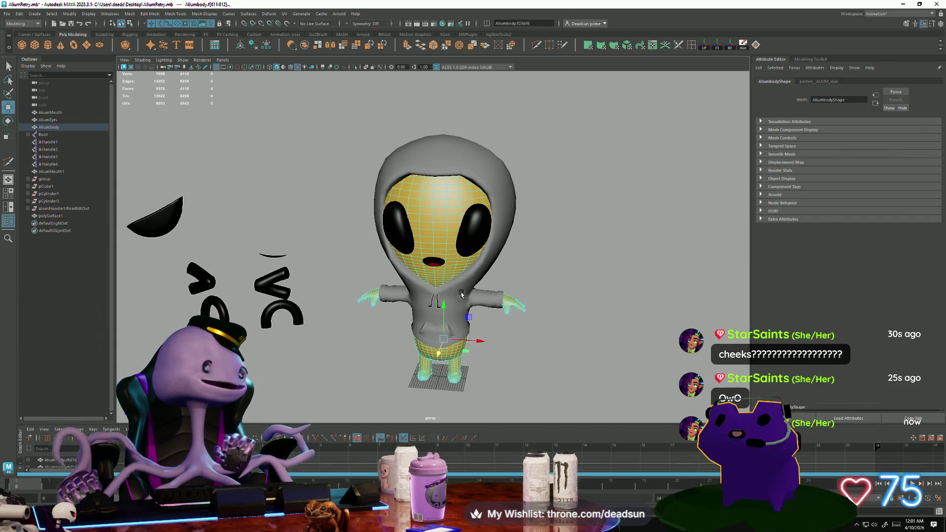
right_click_drag(513, 207, 515, 228)
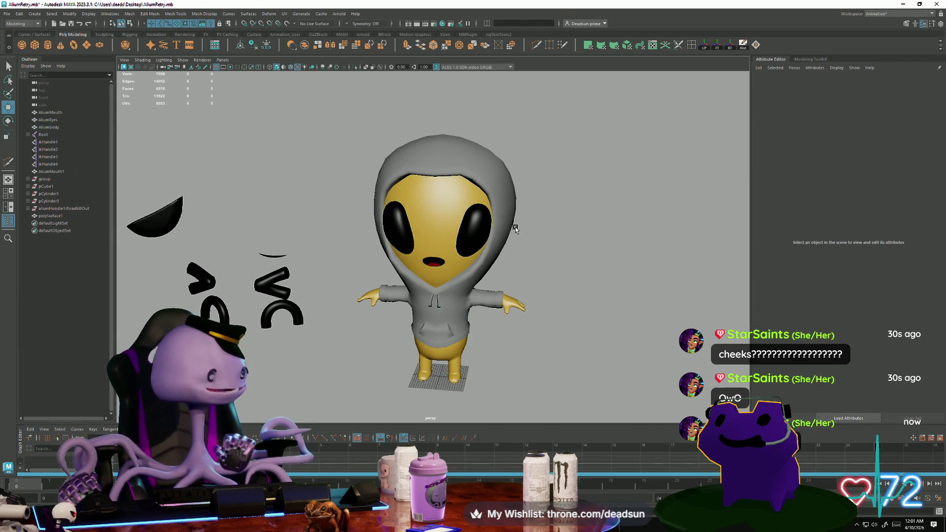
right_click_drag(481, 277, 559, 337, "alt")
left_click(463, 281)
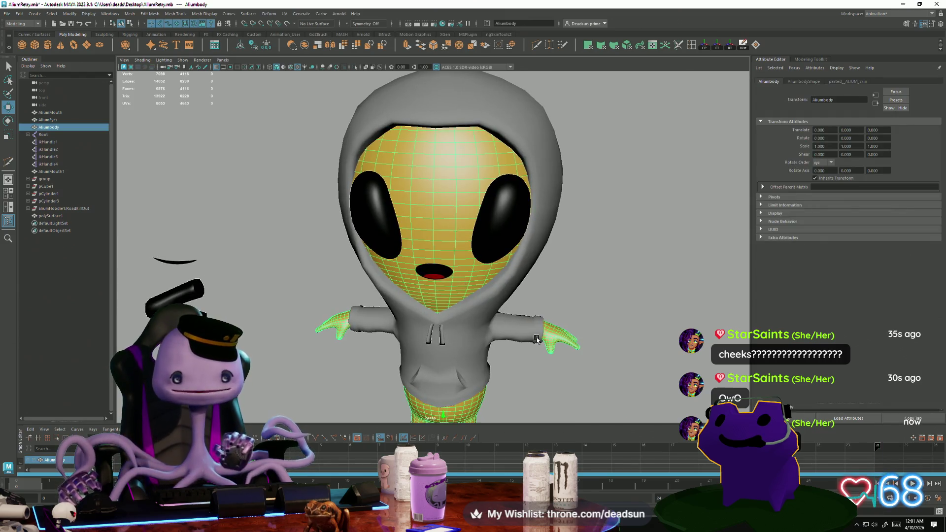
left_click_drag(464, 281, 430, 245, "alt")
left_click(429, 245, "ctrl")
left_click(430, 245)
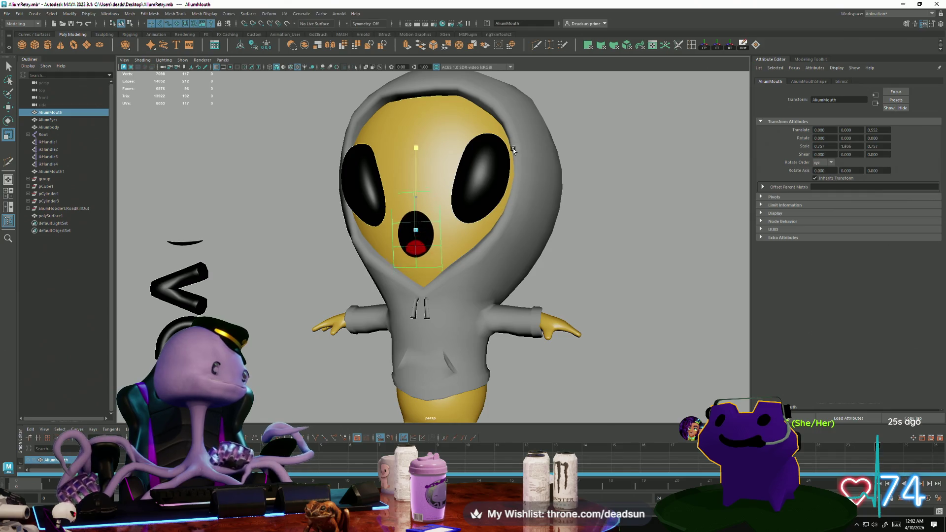
left_click(611, 330)
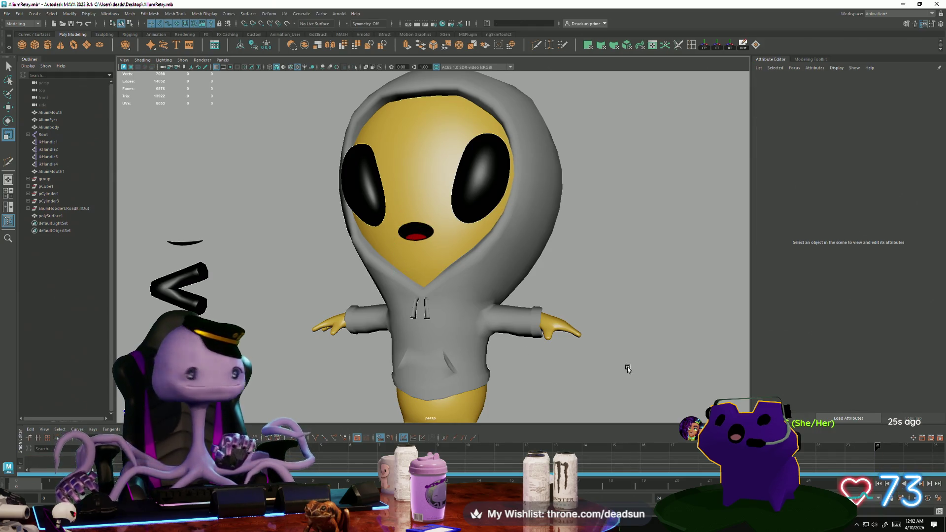
mouse_move(628, 368)
left_mouse_down("alt")
mouse_move(618, 376)
mouse_move(549, 338)
mouse_move(572, 351)
mouse_move(547, 350)
left_mouse_up("alt")
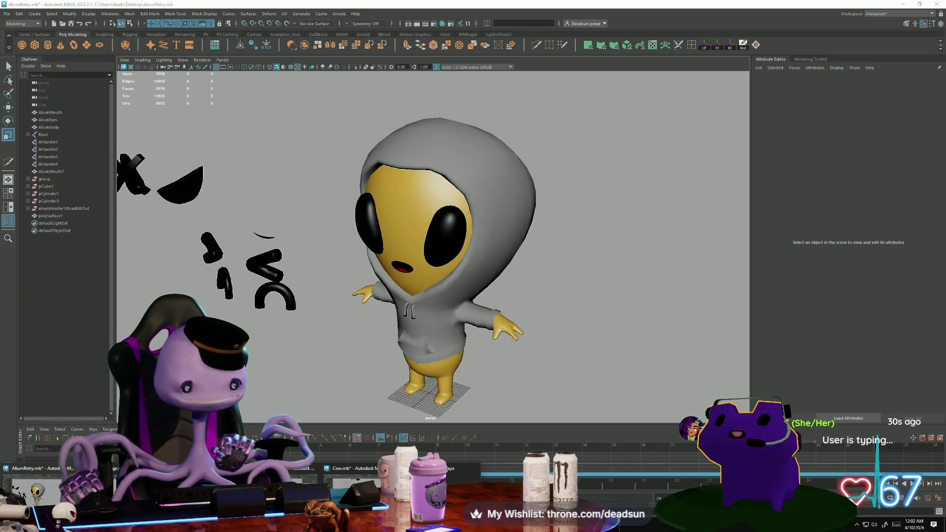
left_click(202, 485)
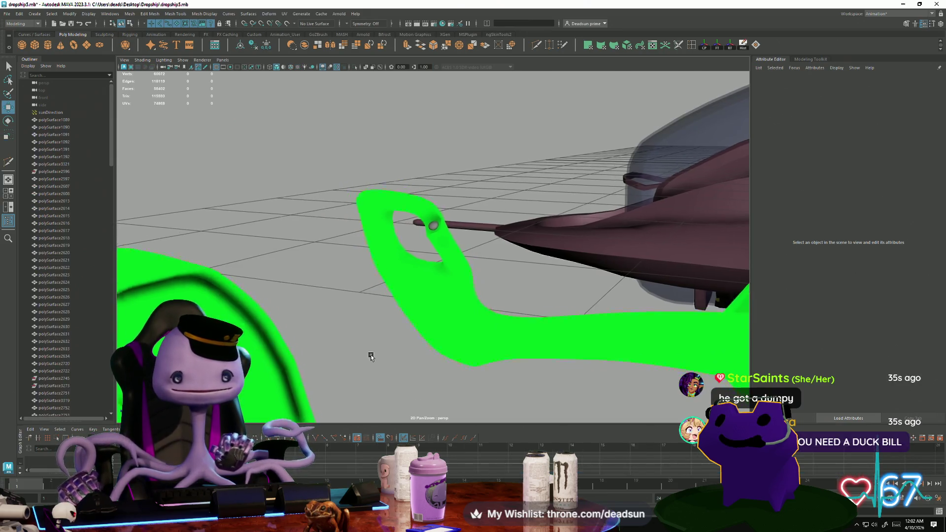
- Assign a new Lambert material to the green strut
mouse_move(371, 356)
left_mouse_down("alt")
mouse_move(354, 394)
mouse_move(386, 350)
mouse_move(374, 321)
left_mouse_up("alt")
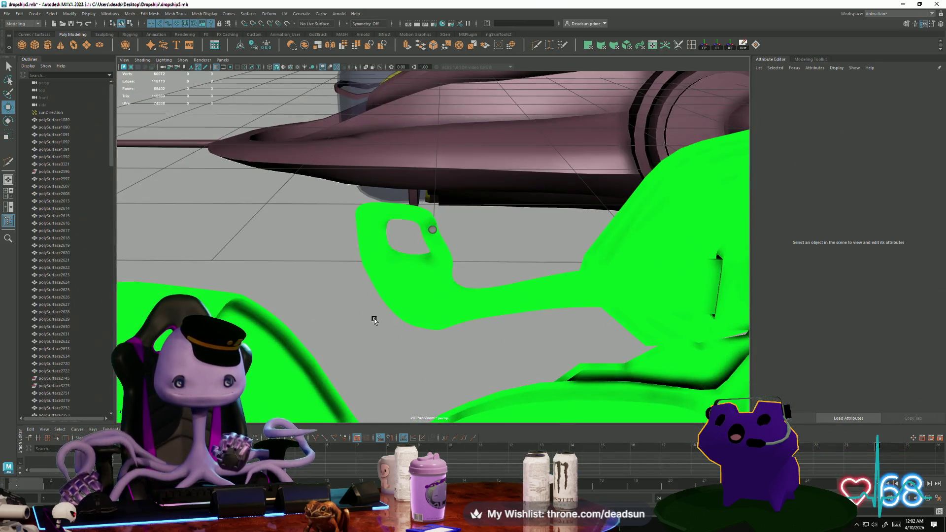
left_click(395, 304)
right_click(395, 304)
mouse_move(377, 482)
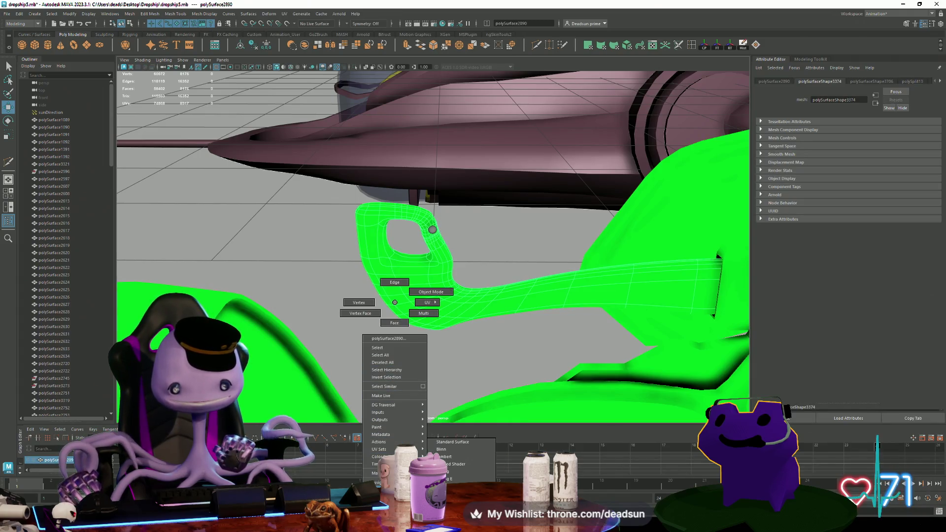
left_click(458, 457)
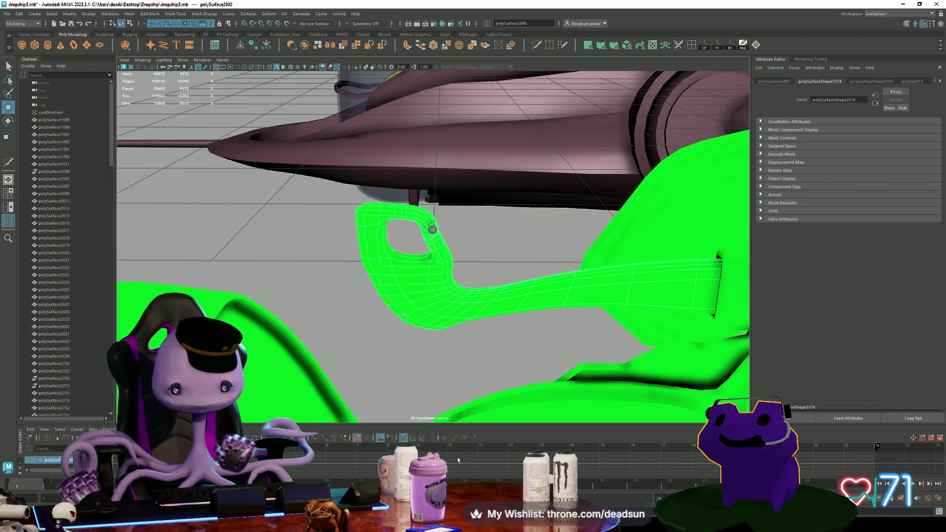
- Insert multiple edge loops around the opening's rim and a horizontal loop across the handle
mouse_move(433, 382)
left_mouse_down("alt")
mouse_move(433, 364)
mouse_move(621, 353)
mouse_move(560, 370)
mouse_move(585, 355)
mouse_move(574, 350)
left_mouse_up("alt")
left_click(435, 289)
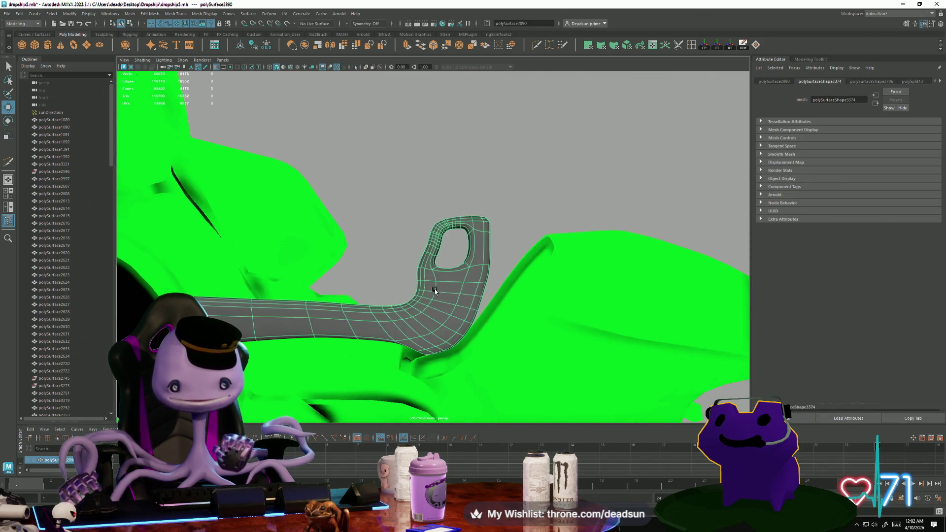
scroll(444, 291, "up", 10)
mouse_move(466, 292)
left_mouse_down("alt")
mouse_move(442, 302)
mouse_move(437, 319)
mouse_move(443, 309)
left_mouse_up("alt")
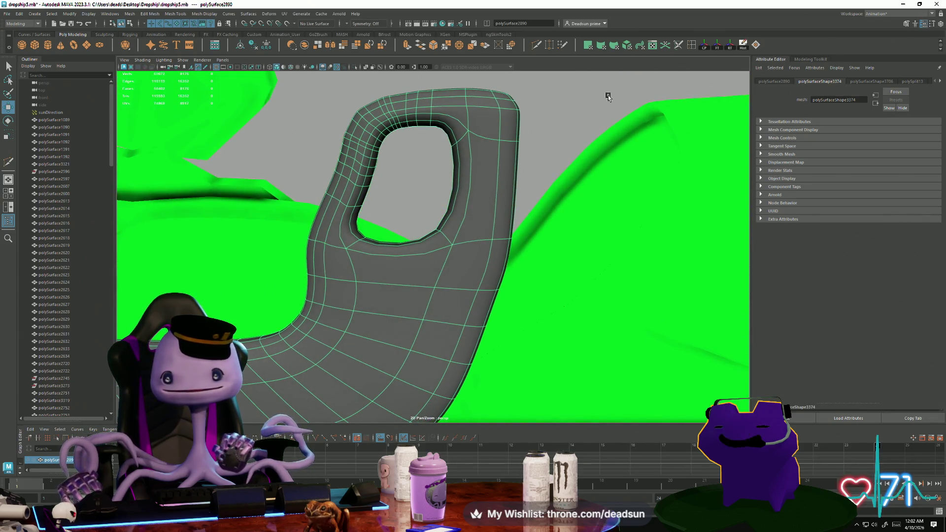
double_click(694, 44)
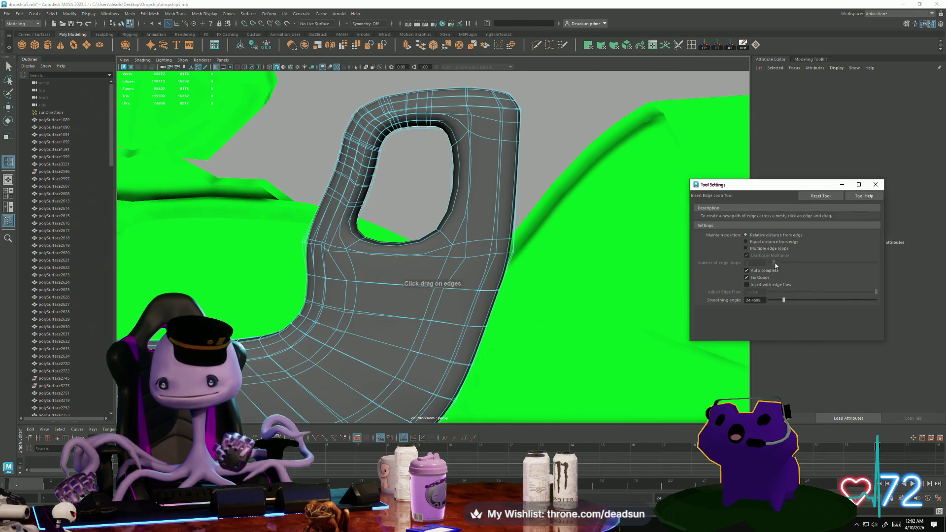
left_click(395, 256)
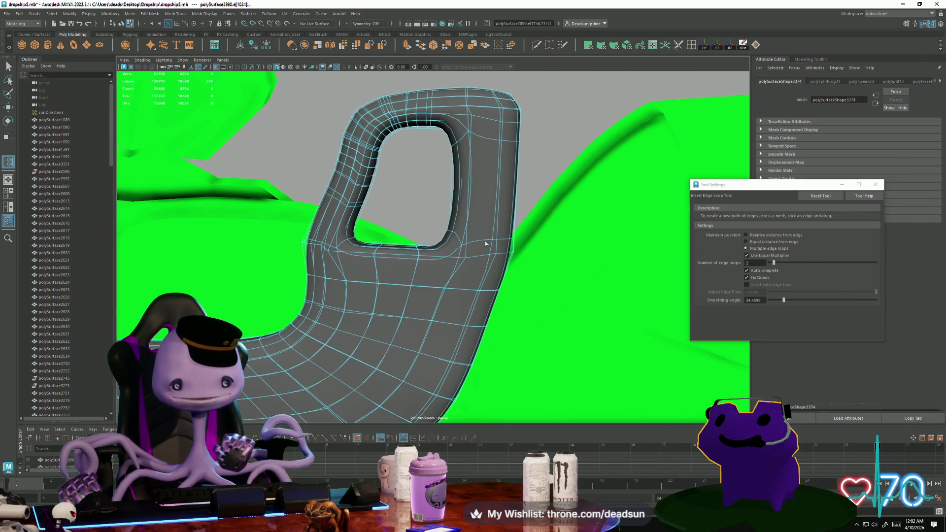
left_click(469, 191)
left_click_drag(469, 191, 435, 245, "alt")
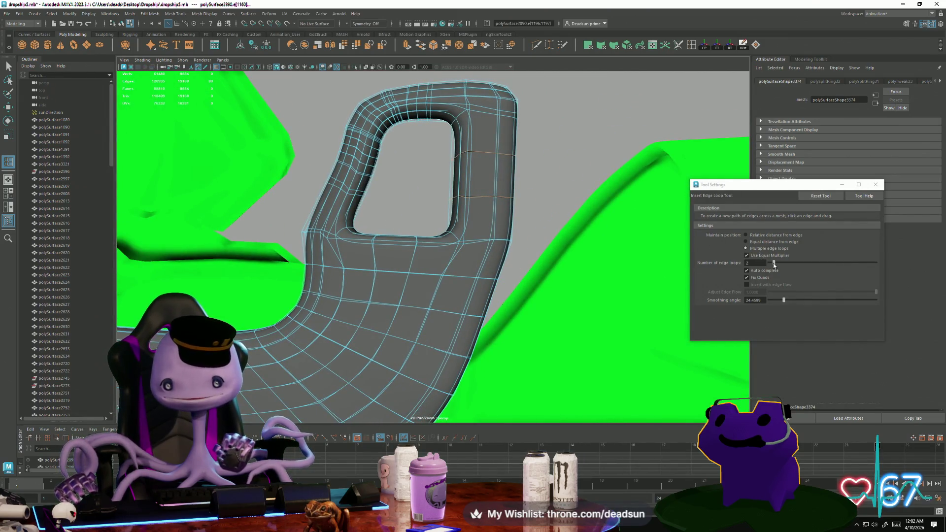
left_click_drag(343, 209, 340, 211)
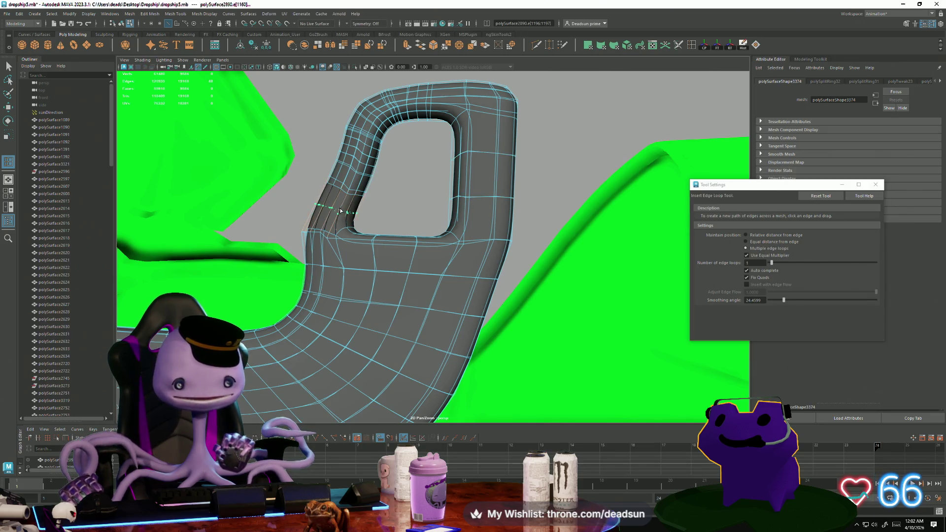
left_click(336, 253)
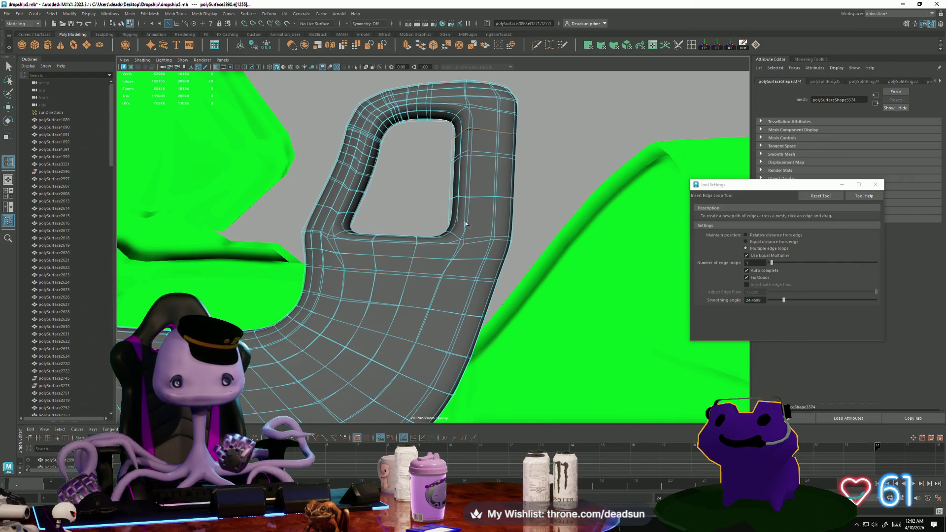
- Turn off smooth preview and face the handle's side squarely for Multi-Cut
left_click_drag(464, 222, 201, 175, "alt")
key("1")
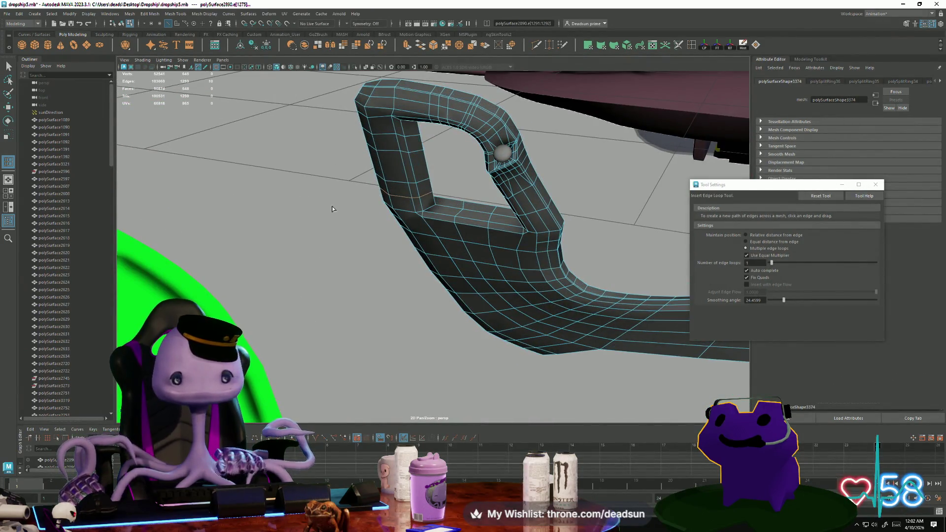
mouse_move(408, 211)
left_mouse_down("alt")
mouse_move(355, 209)
mouse_move(404, 203)
left_mouse_up("alt")
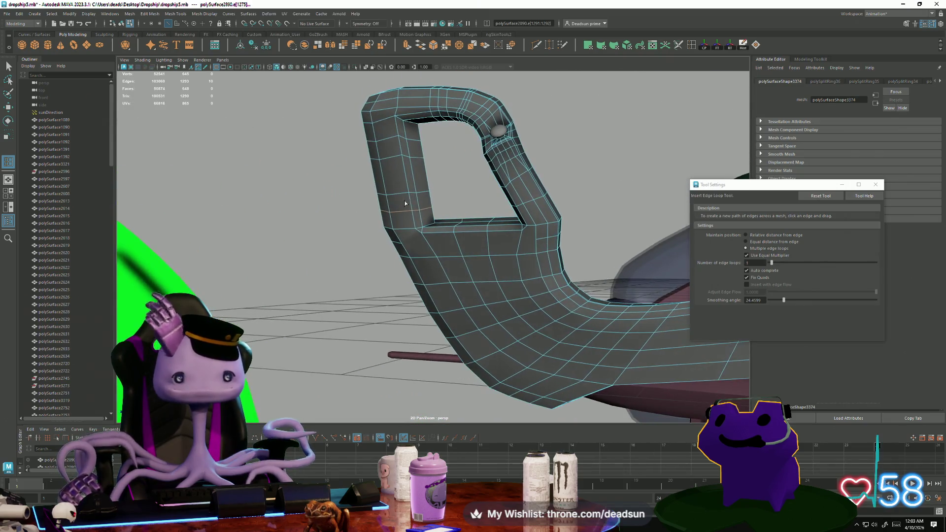
scroll(473, 221, "up", 5)
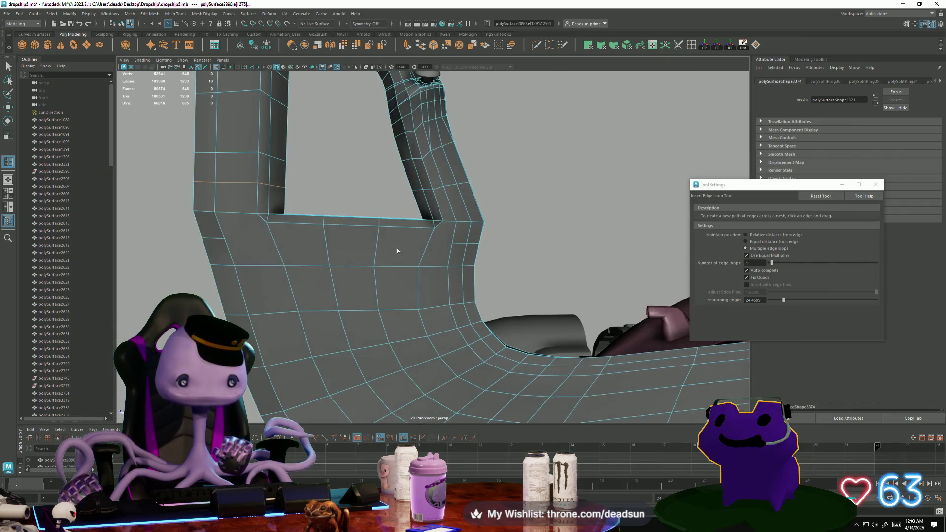
mouse_move(398, 250)
left_mouse_down("alt")
mouse_move(432, 281)
mouse_move(447, 281)
mouse_move(611, 87)
left_mouse_up("alt")
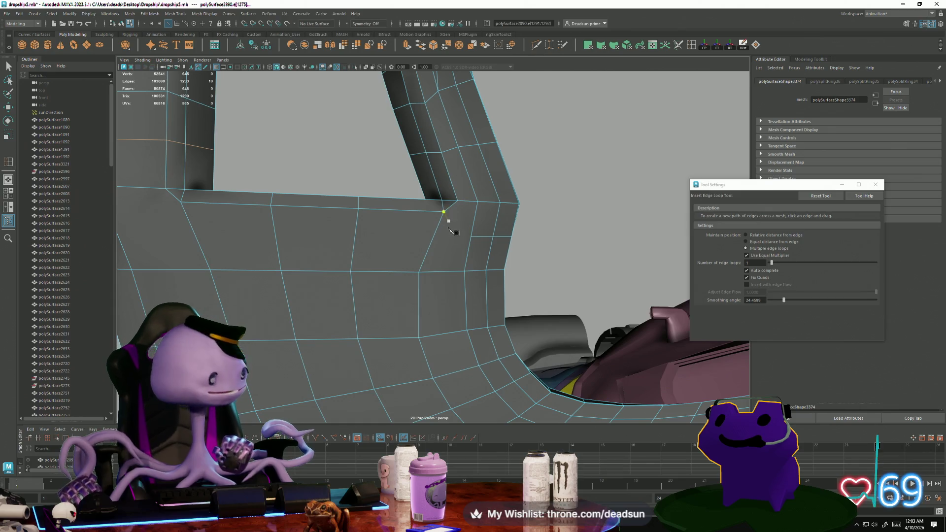
right_click_drag(449, 228, 447, 268, "shift")
mouse_move(448, 268)
left_mouse_down("alt")
mouse_move(454, 275)
mouse_move(476, 245)
left_mouse_up("alt")
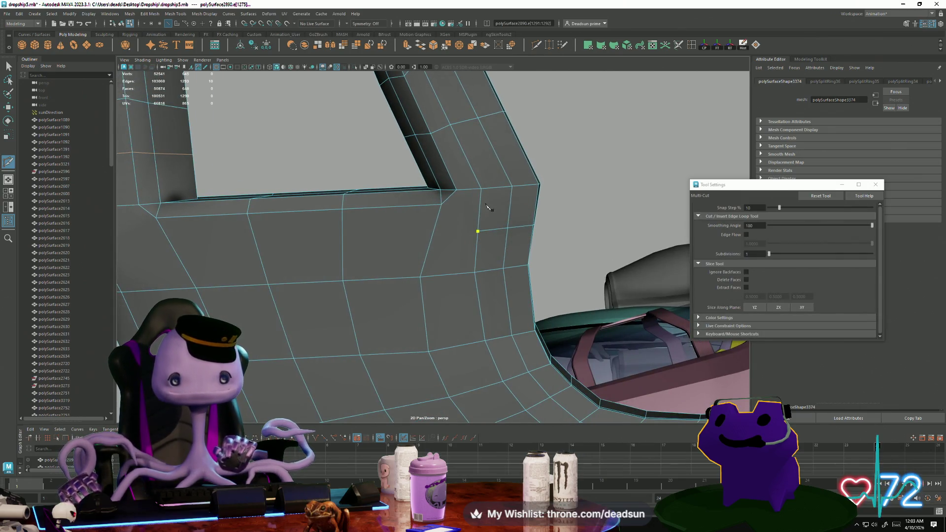
- Finish the cut edge from the opening's corner and return the handle to Object Mode
right_click(434, 259)
left_click_drag(178, 254, 340, 303, "alt")
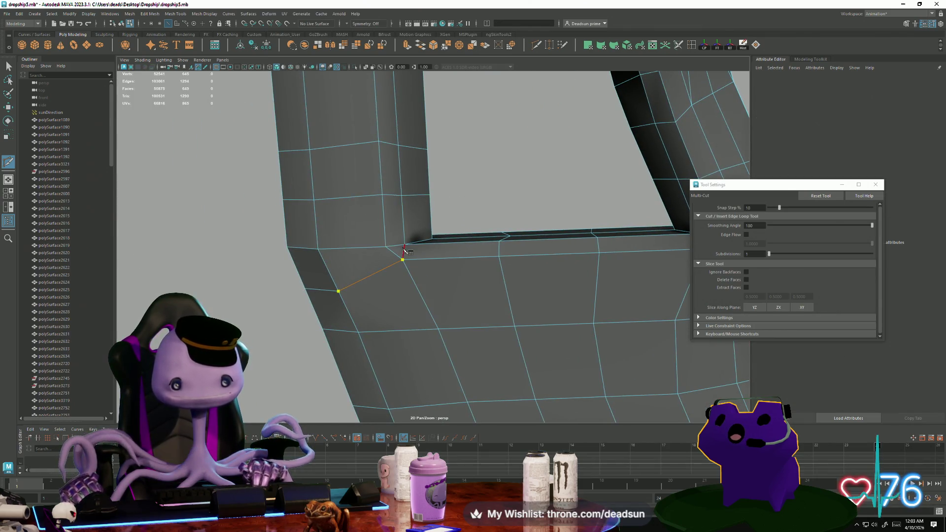
left_click(13, 66)
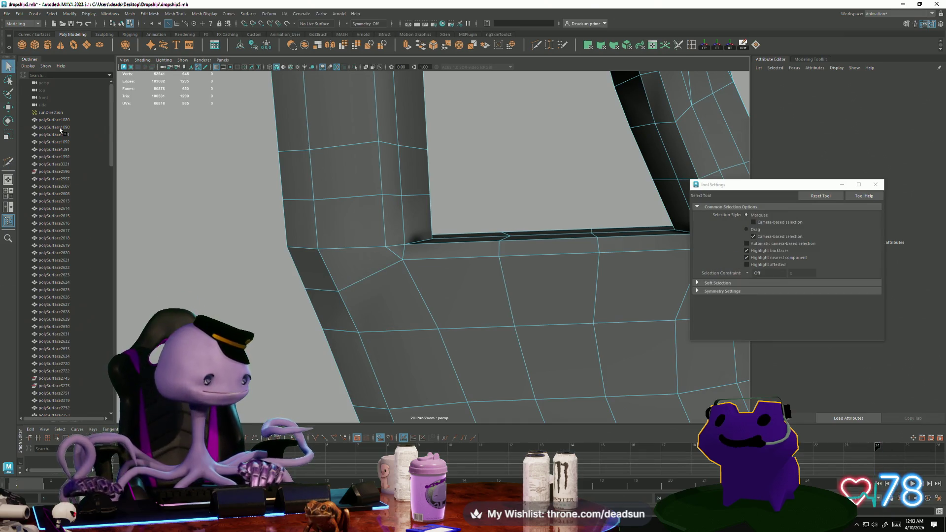
mouse_move(197, 231)
left_mouse_down("alt")
mouse_move(362, 297)
mouse_move(438, 312)
mouse_move(402, 271)
left_mouse_up("alt")
mouse_move(414, 248)
right_mouse_down()
mouse_move(426, 205)
mouse_move(482, 199)
right_mouse_up()
left_click_drag(482, 198, 401, 245, "alt")
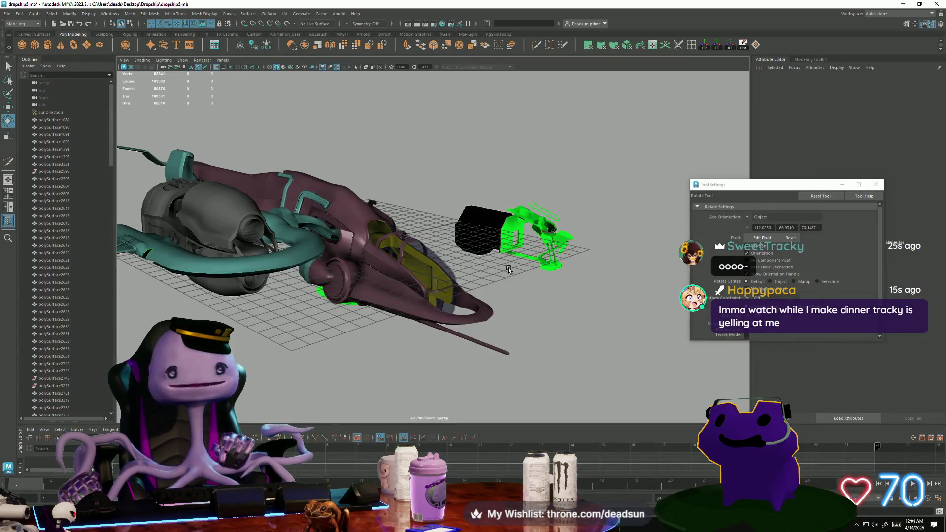
mouse_move(509, 270)
left_mouse_down("alt")
mouse_move(462, 283)
mouse_move(477, 273)
left_mouse_up("alt")
key("alt+Tab")
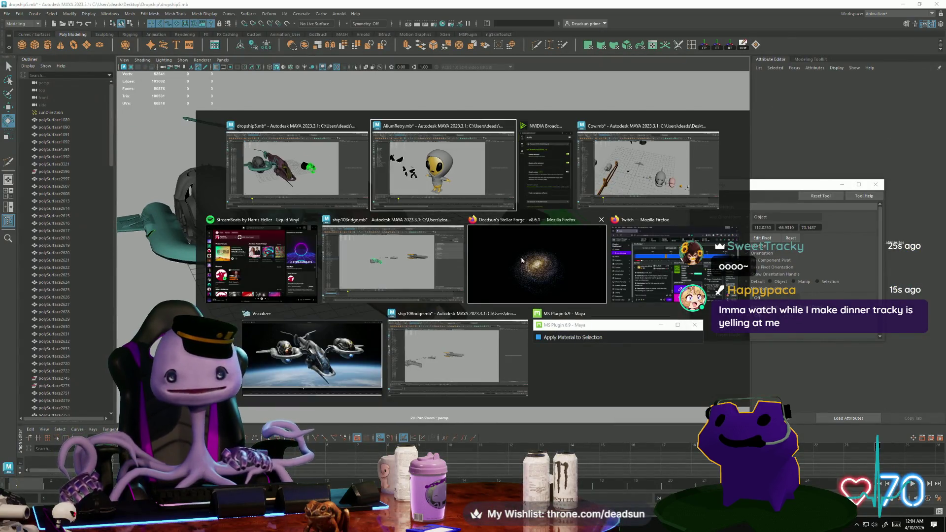
left_click(326, 340)
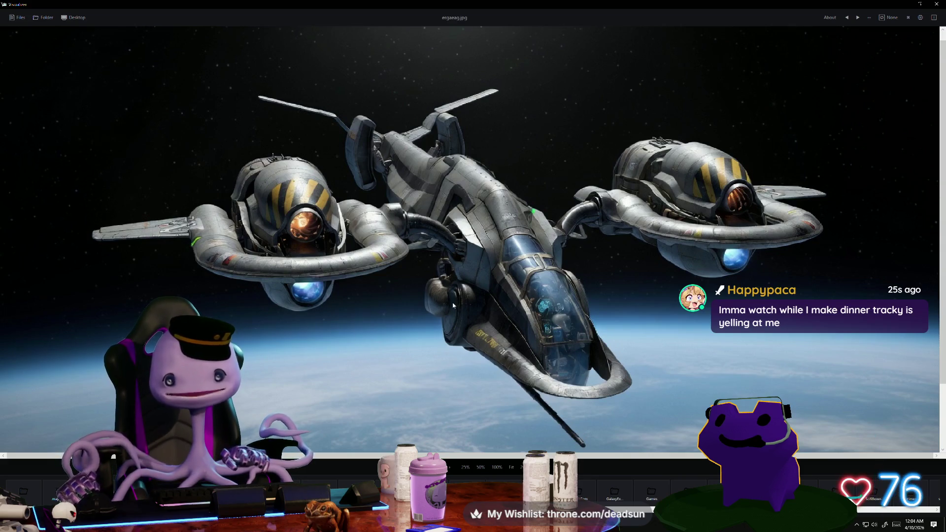
key("alt+Tab")
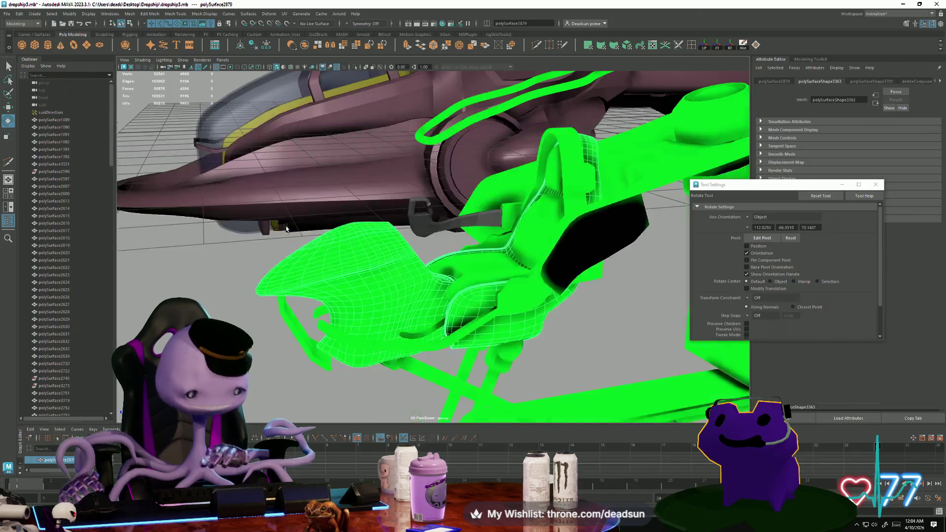
- Select the armrest strut and switch it to edge mode
left_click_drag(350, 265, 616, 291, "alt")
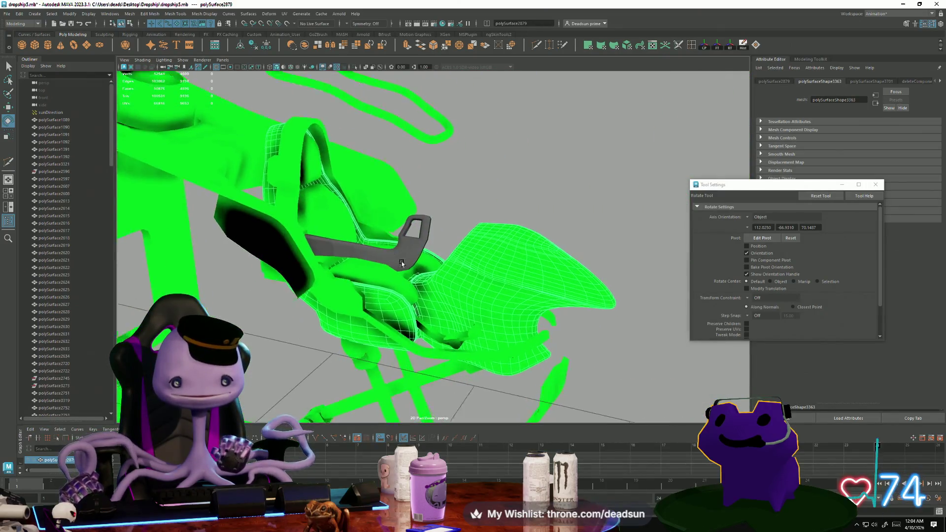
scroll(637, 290, "up", 5)
left_click(347, 237)
left_click_drag(346, 237, 387, 267, "alt")
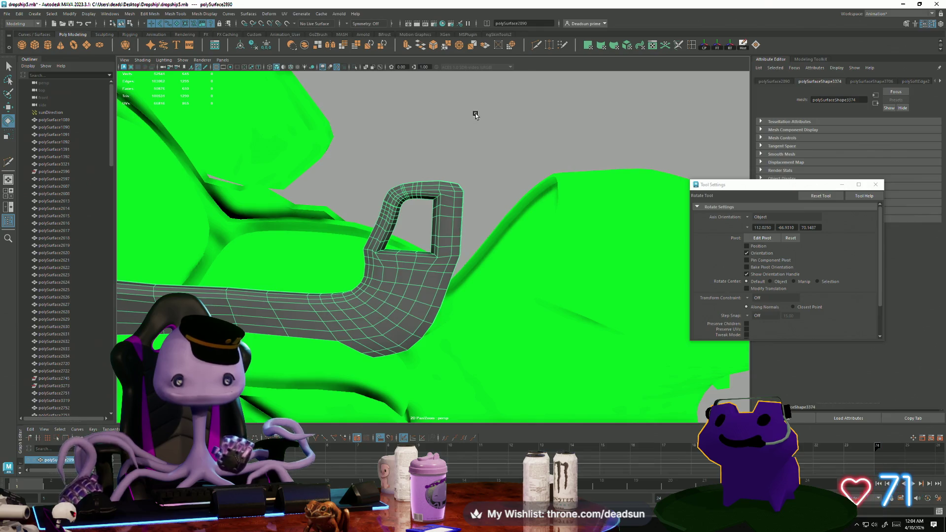
mouse_move(475, 115)
left_mouse_down("alt")
mouse_move(469, 211)
mouse_move(490, 158)
left_mouse_up("alt")
mouse_move(490, 158)
right_mouse_down()
mouse_move(458, 162)
mouse_move(455, 119)
right_mouse_up()
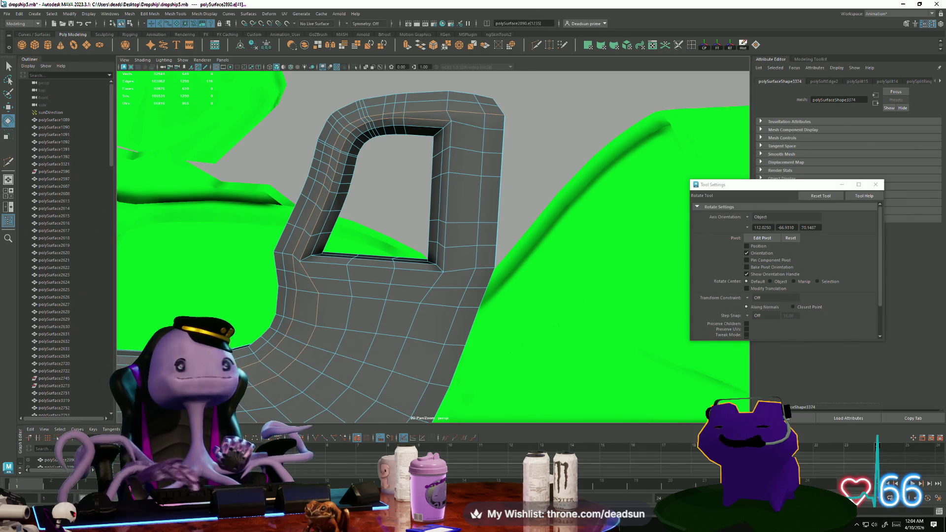
left_click(7, 14)
left_click(23, 46)
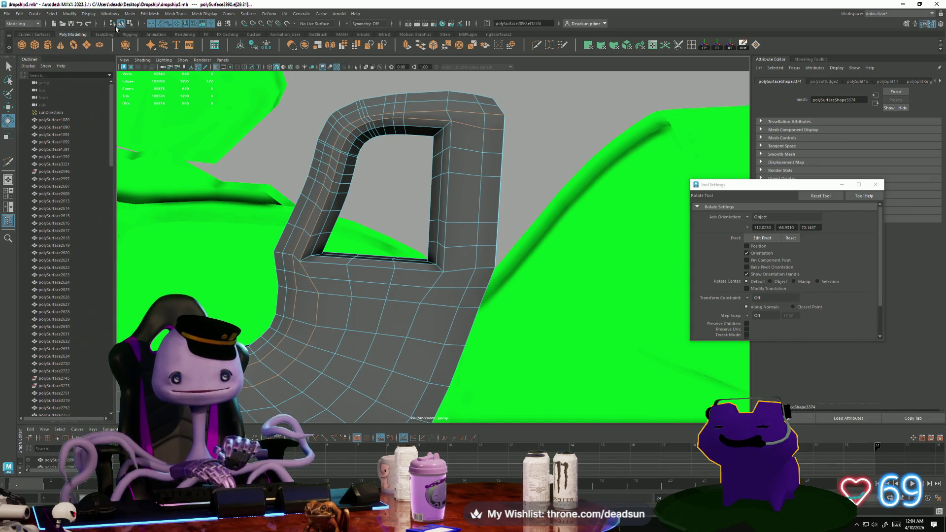
- Apply Mesh Display > Soften Edge to the strut and return to object mode
left_click(130, 15)
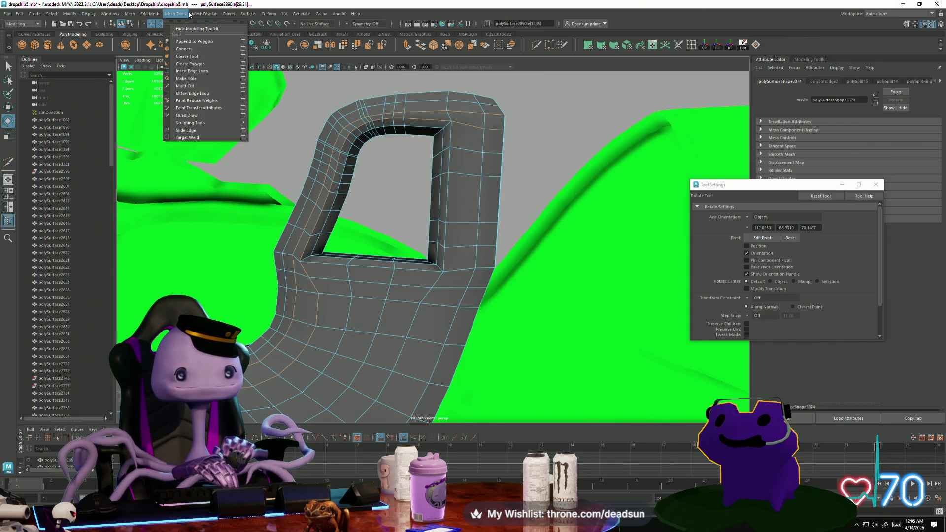
left_click(228, 79)
left_click_drag(228, 84, 438, 151, "alt")
right_click_drag(437, 151, 475, 143)
mouse_move(494, 139)
left_mouse_down("alt")
mouse_move(407, 161)
mouse_move(313, 152)
mouse_move(283, 172)
left_mouse_up("alt")
key("alt+Tab")
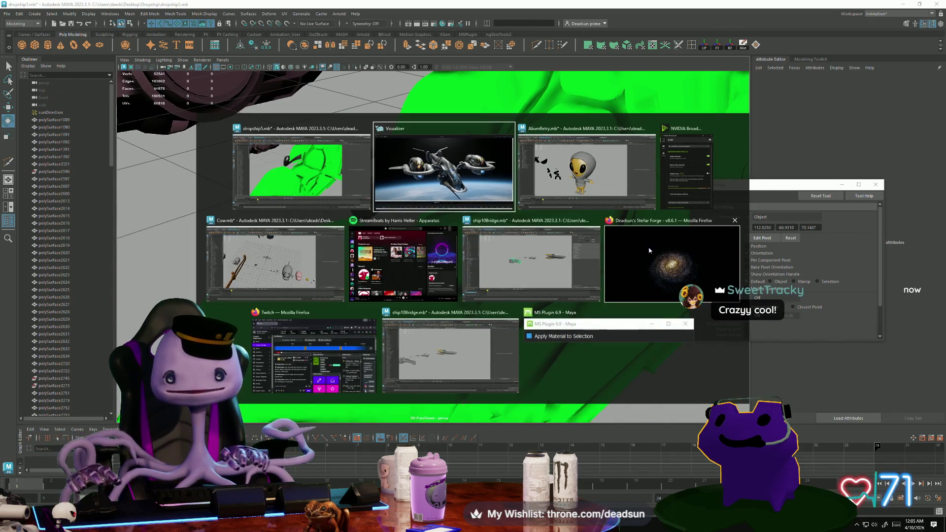
left_click(650, 251)
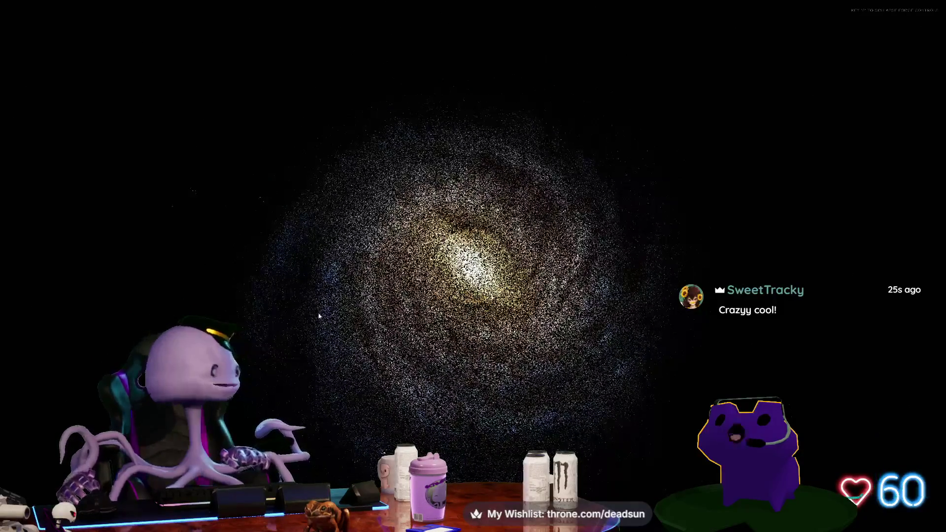
key("alt+Tab")
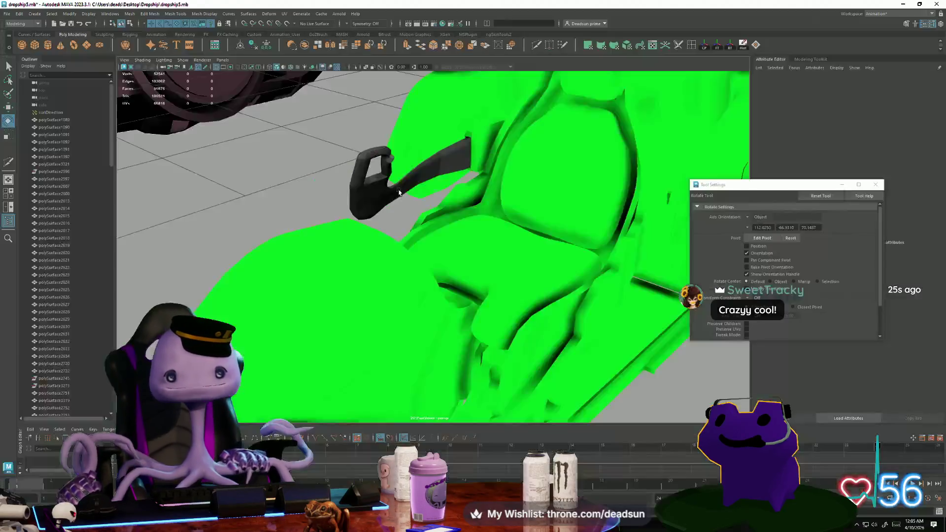
- Select an edge loop plus three more edges along the strut's pillar beside the bolt
mouse_move(342, 304)
left_mouse_down("alt")
mouse_move(410, 304)
mouse_move(289, 312)
mouse_move(457, 336)
mouse_move(376, 350)
mouse_move(547, 386)
mouse_move(397, 304)
mouse_move(391, 294)
mouse_move(404, 292)
mouse_move(401, 328)
mouse_move(373, 315)
mouse_move(379, 311)
left_mouse_up("alt")
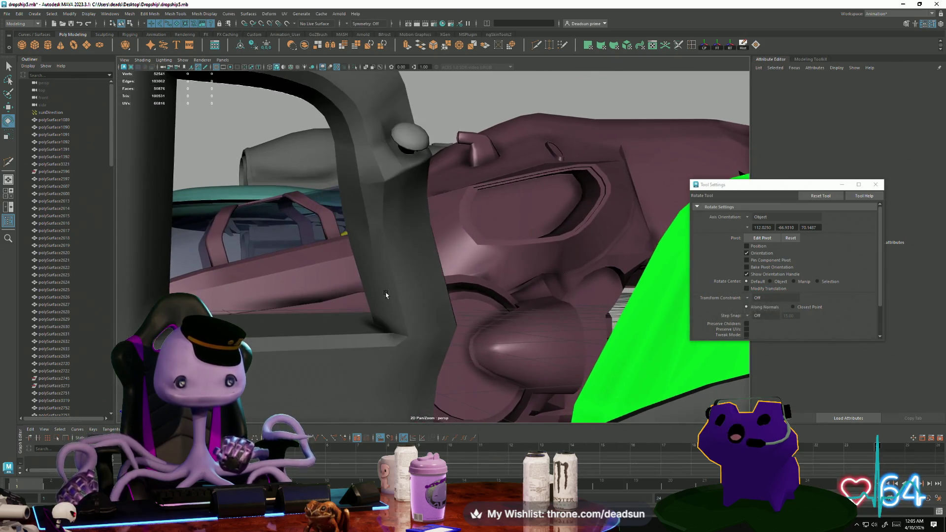
right_click_drag(380, 311, 379, 276)
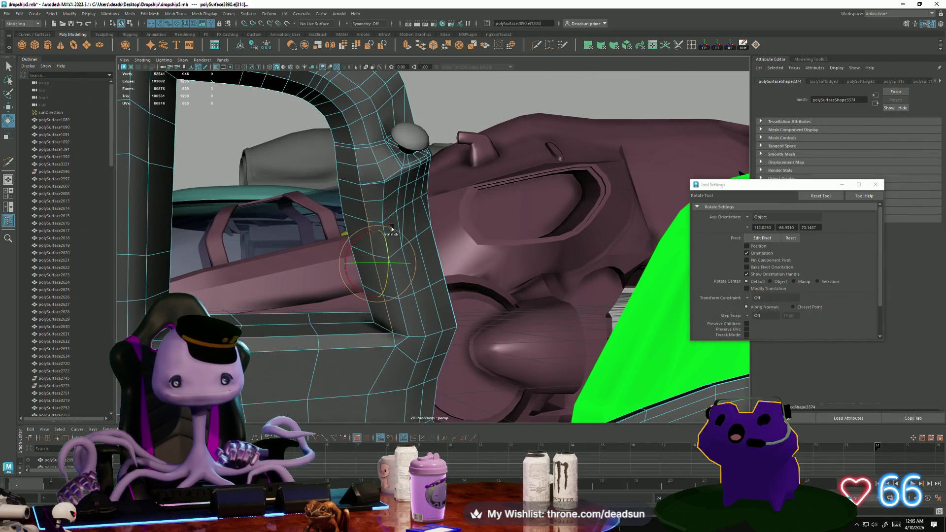
double_click(398, 203)
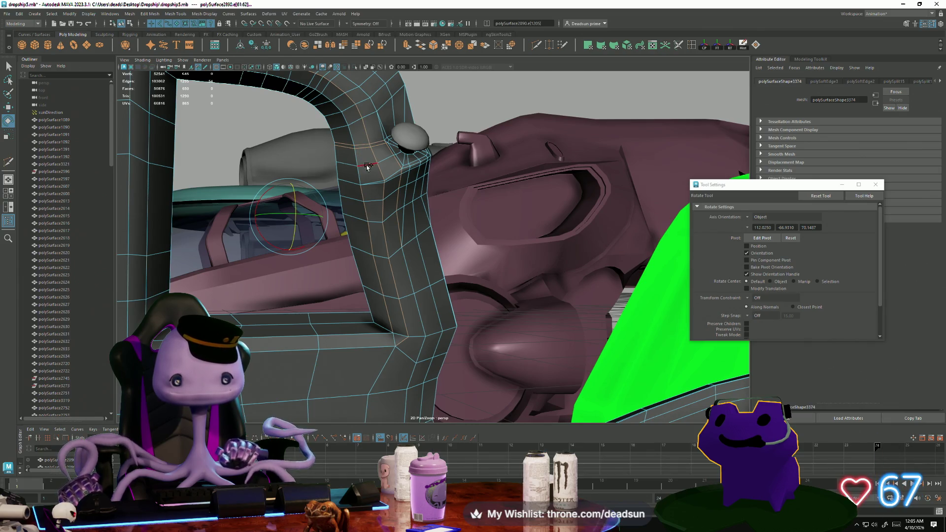
left_click(387, 182, "shift")
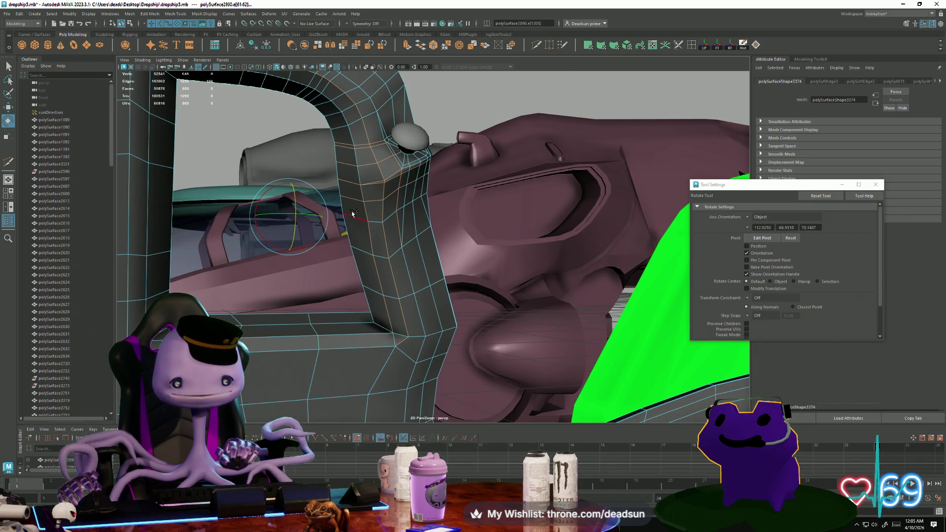
left_click(359, 174, "shift")
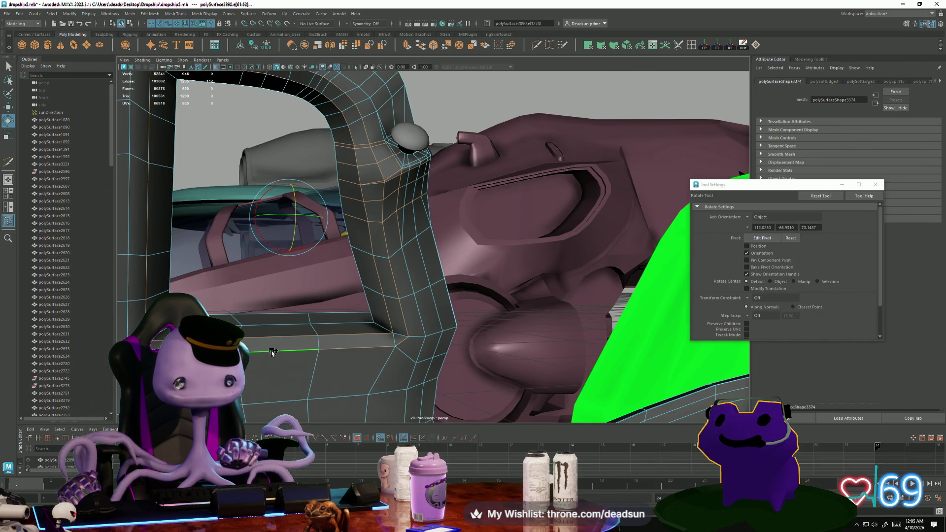
left_click(239, 326, "shift")
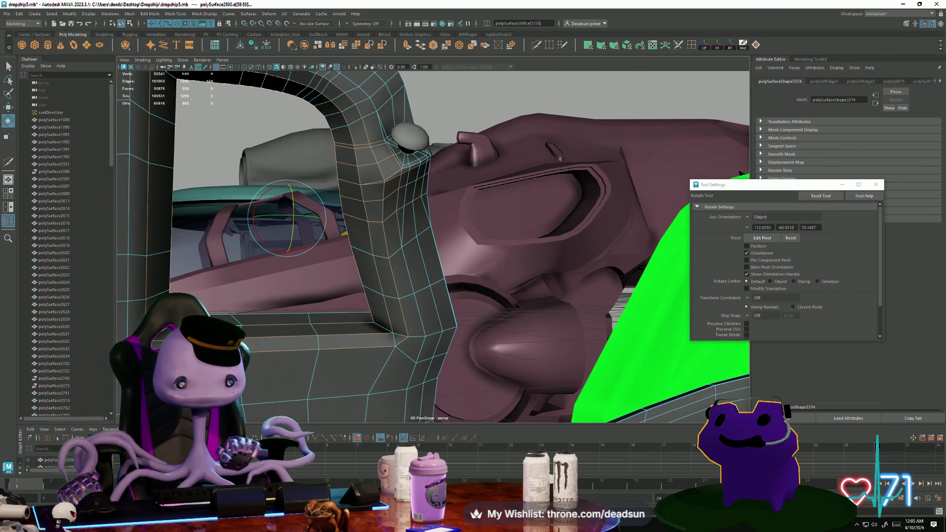
left_click(201, 16)
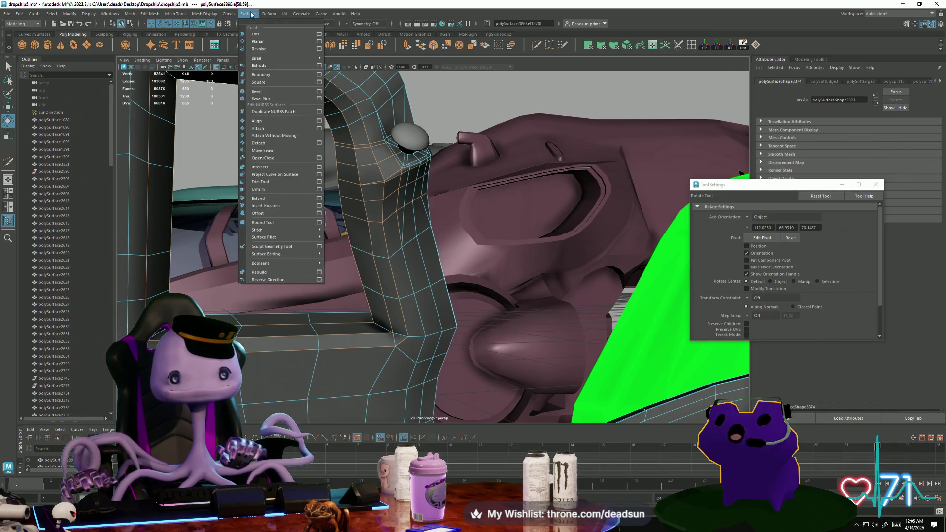
- Apply Mesh Display > Soften Edge to the whole strut mesh
mouse_move(283, 16)
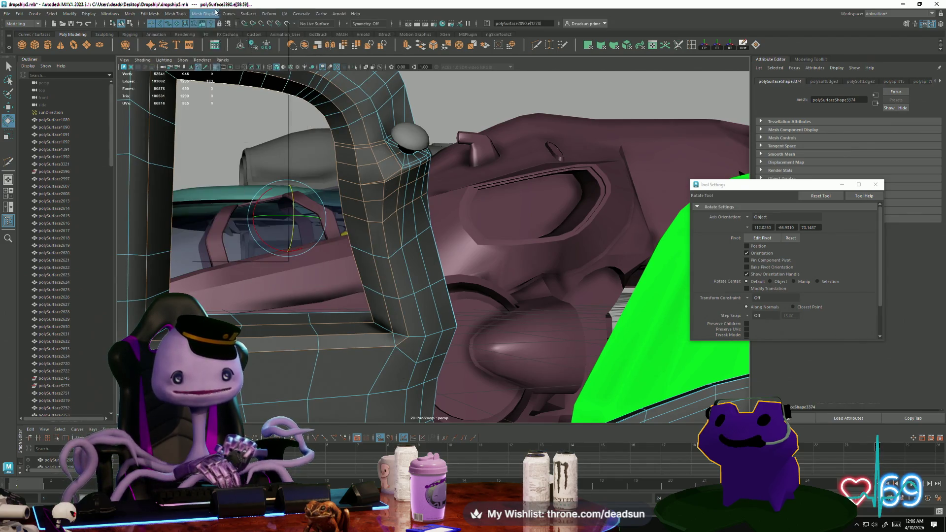
mouse_move(219, 14)
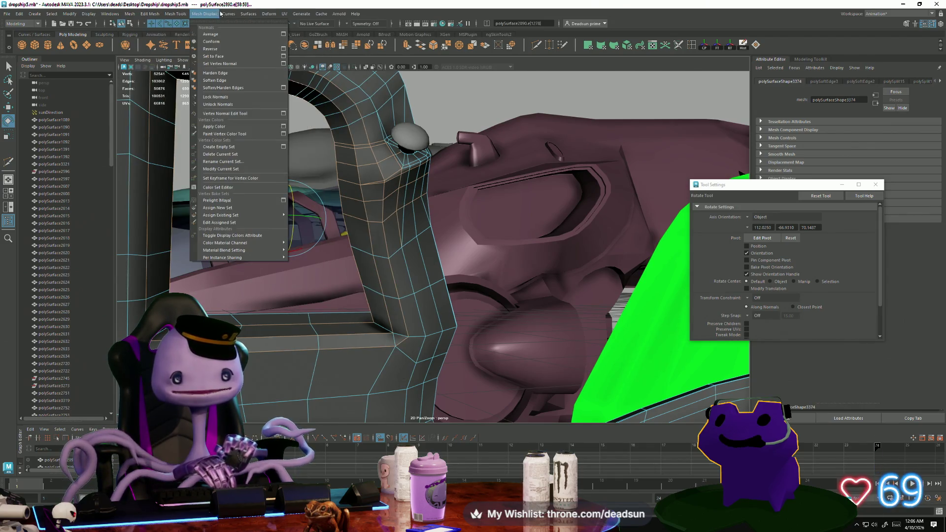
left_click(222, 81)
left_click_drag(283, 142, 335, 227, "alt")
right_click_drag(402, 121, 191, 141)
mouse_move(190, 142)
left_mouse_down("alt")
mouse_move(343, 217)
mouse_move(315, 205)
mouse_move(258, 244)
mouse_move(360, 296)
mouse_move(396, 260)
mouse_move(405, 201)
mouse_move(517, 205)
mouse_move(488, 276)
mouse_move(378, 264)
mouse_move(439, 245)
mouse_move(417, 245)
left_mouse_up("alt")
- Select the edge loop along the strut's left side and soften it with Soften/Harden Edges
left_click(396, 260)
left_click(500, 235)
scroll(418, 245, "down", 5)
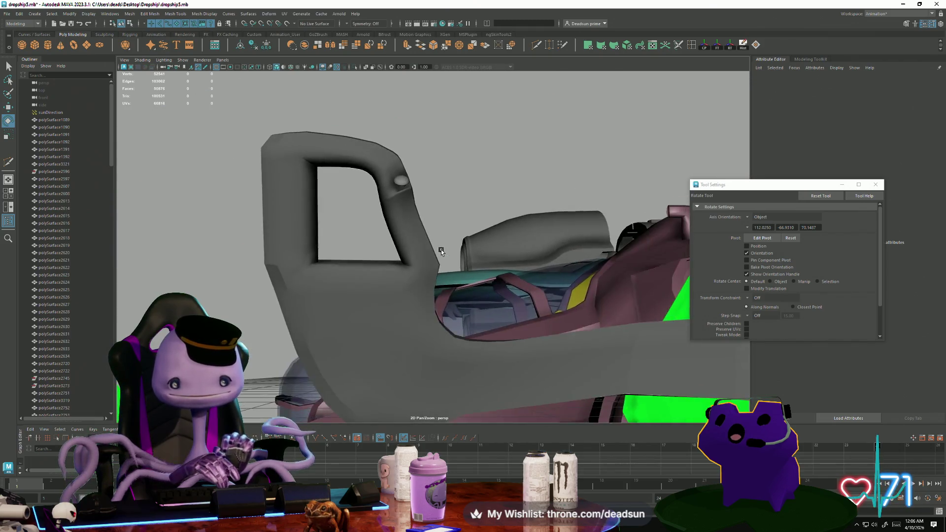
left_click(278, 250)
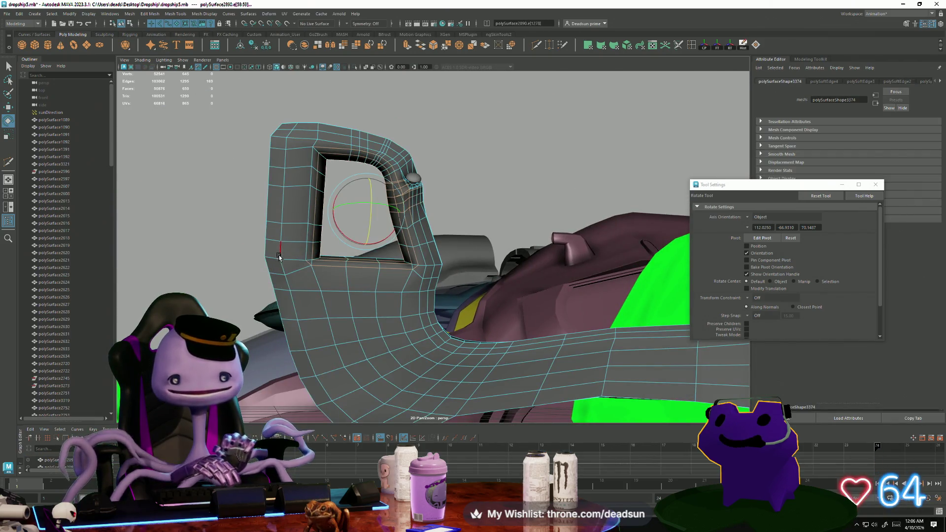
double_click(282, 251)
left_click(168, 15)
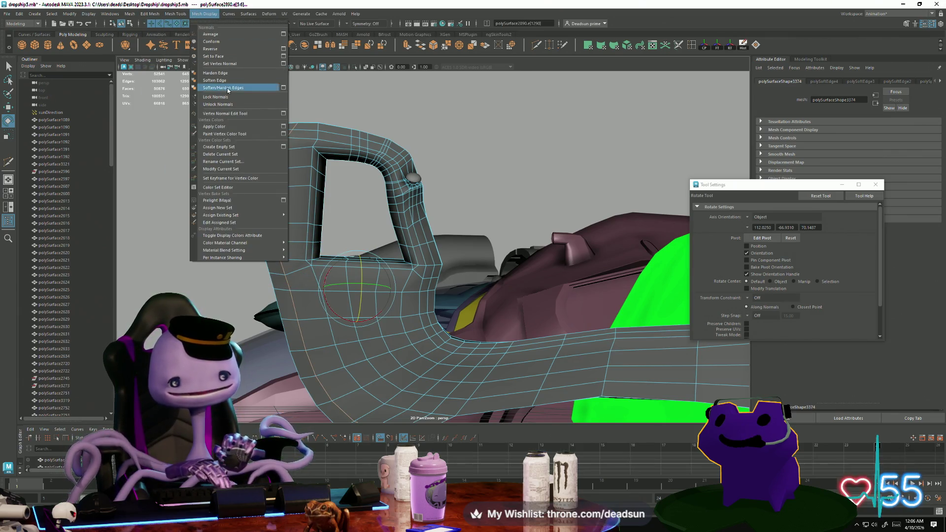
left_click(231, 82)
right_click_drag(284, 130, 284, 116)
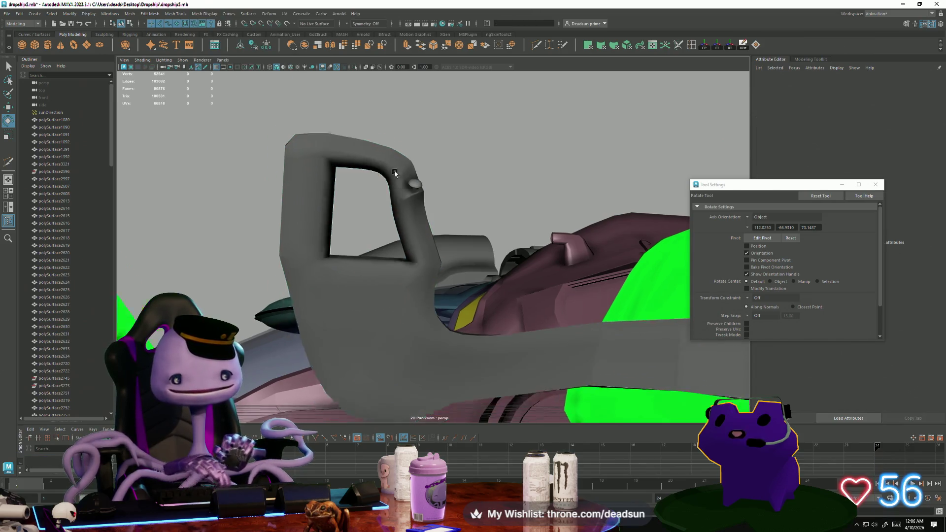
mouse_move(395, 171)
left_mouse_down("alt")
mouse_move(209, 249)
mouse_move(274, 200)
mouse_move(187, 224)
mouse_move(161, 217)
mouse_move(196, 215)
mouse_move(182, 194)
mouse_move(191, 195)
left_mouse_up("alt")
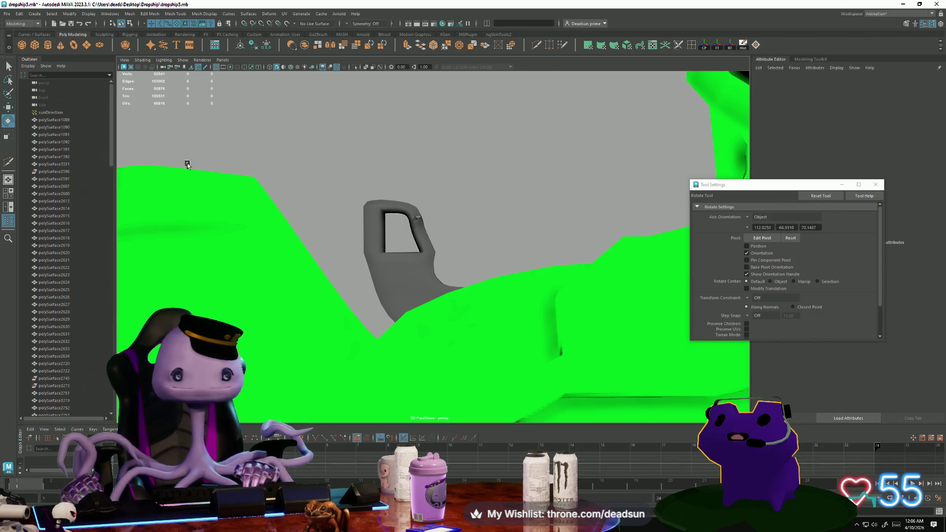
left_click_drag(186, 162, 353, 220, "alt")
right_click_drag(353, 220, 533, 316, "alt")
mouse_move(533, 316)
left_mouse_down("alt")
mouse_move(367, 300)
mouse_move(403, 257)
mouse_move(369, 301)
mouse_move(333, 236)
mouse_move(297, 226)
left_mouse_up("alt")
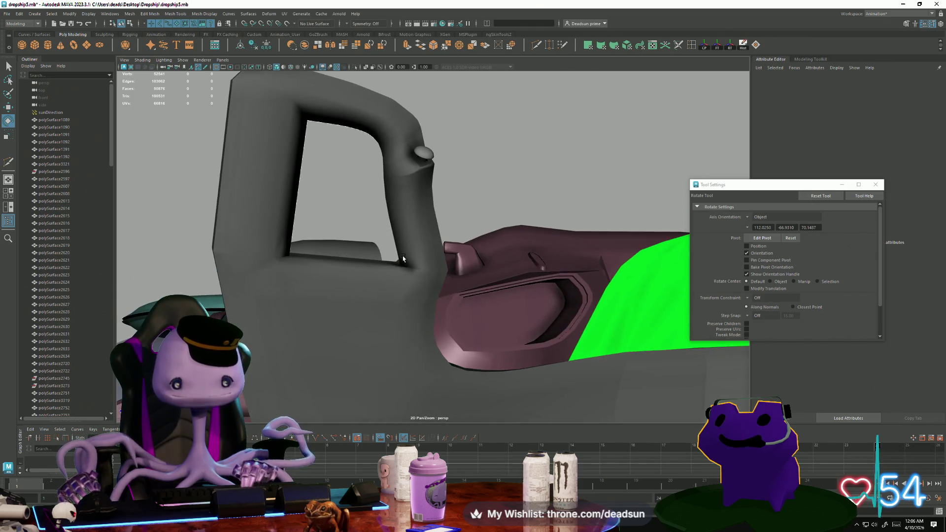
left_click(418, 243)
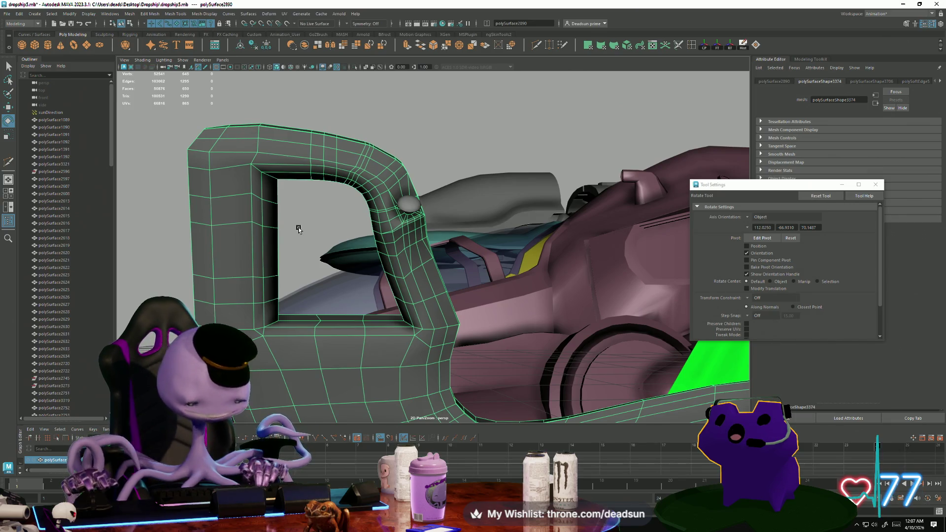
- Isolate the strut with Ctrl+1 and select vertices vtx[505:506] just beneath the bolt
right_click_drag(412, 244, 413, 220)
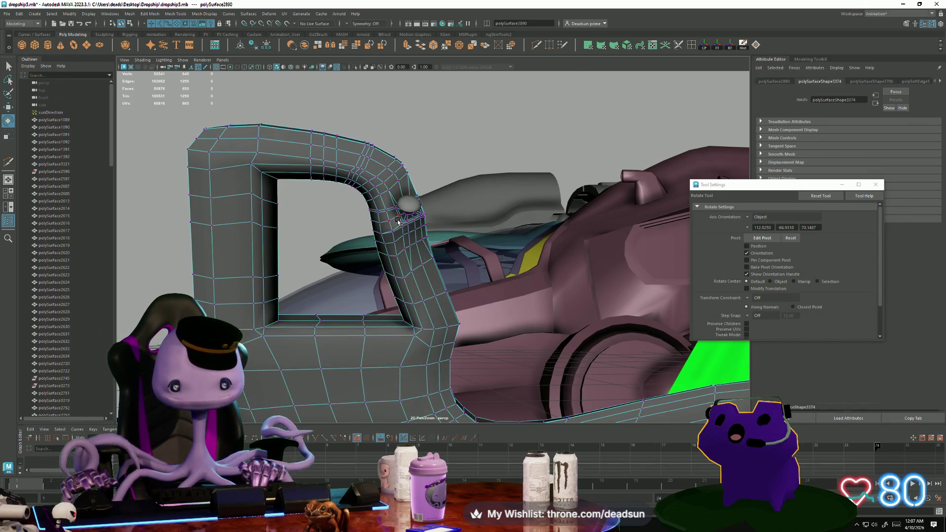
left_click(413, 221)
mouse_move(413, 220)
left_mouse_down("alt")
mouse_move(476, 303)
mouse_move(431, 317)
mouse_move(467, 340)
mouse_move(491, 332)
mouse_move(434, 271)
mouse_move(486, 296)
mouse_move(454, 291)
left_mouse_up("alt")
key("ctrl+1")
left_click(566, 222)
left_click(445, 255)
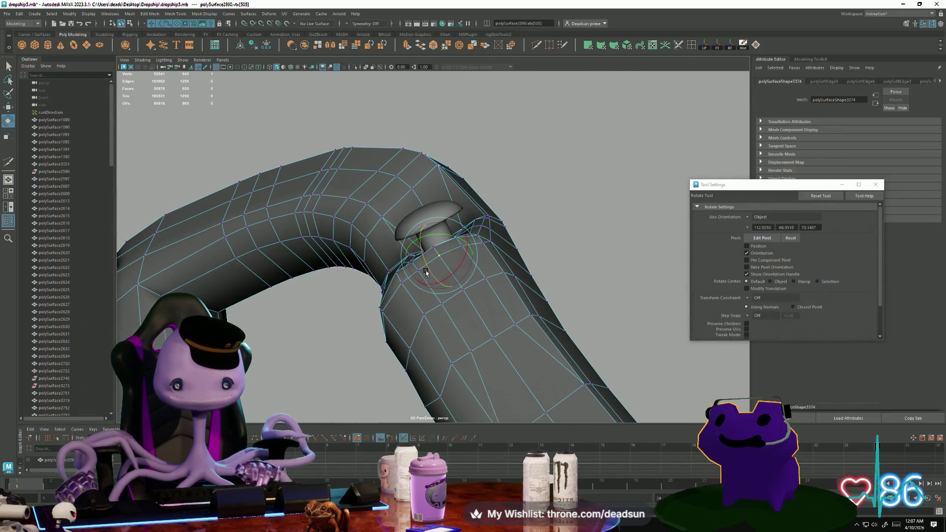
scroll(431, 280, "up", 5)
scroll(432, 280, "down", 2)
mouse_move(432, 280)
left_mouse_down("alt")
mouse_move(422, 266)
mouse_move(352, 262)
left_mouse_up("alt")
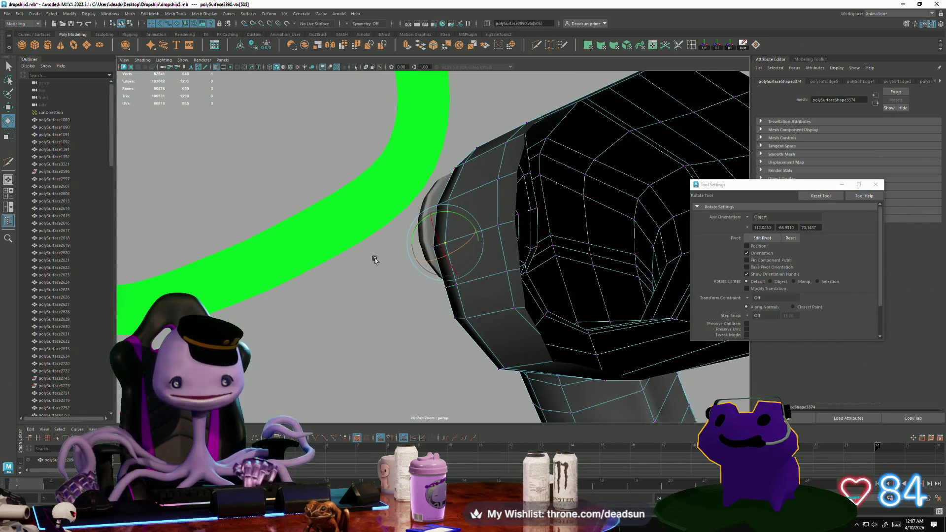
left_click_drag(396, 234, 461, 296)
mouse_move(462, 296)
left_mouse_down("alt")
mouse_move(475, 317)
mouse_move(556, 353)
mouse_move(511, 301)
mouse_move(446, 284)
mouse_move(436, 295)
left_mouse_up("alt")
- Move the selected vertices down into place around the bolt hole
key("w")
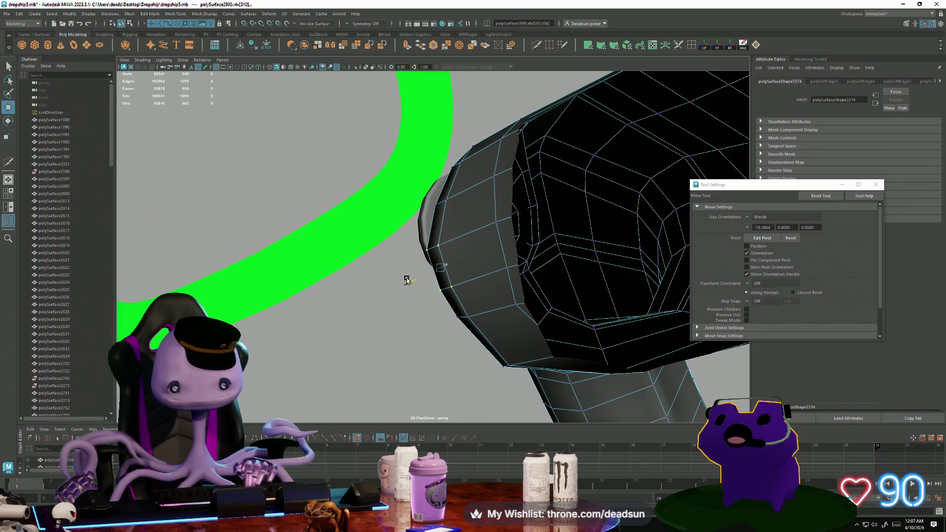
key("e")
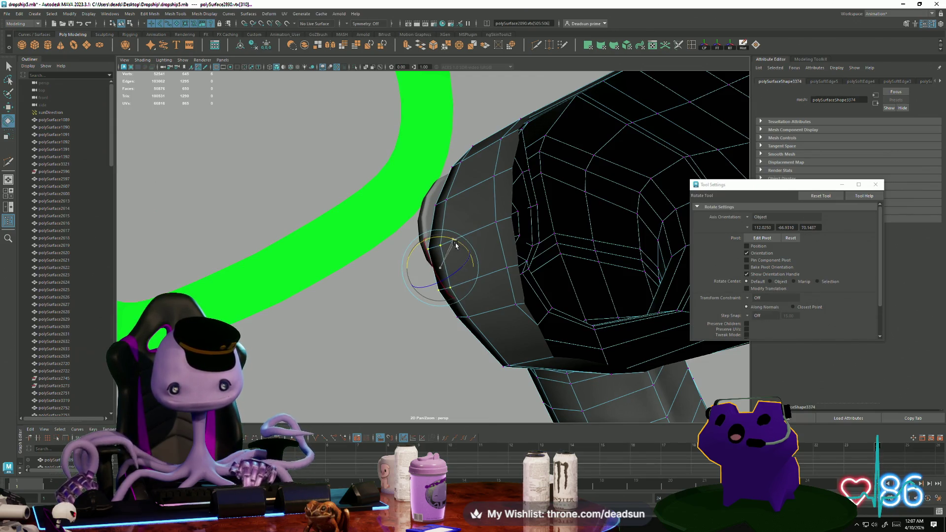
key("w")
left_click_drag(456, 294, 456, 310)
scroll(456, 310, "down", 10)
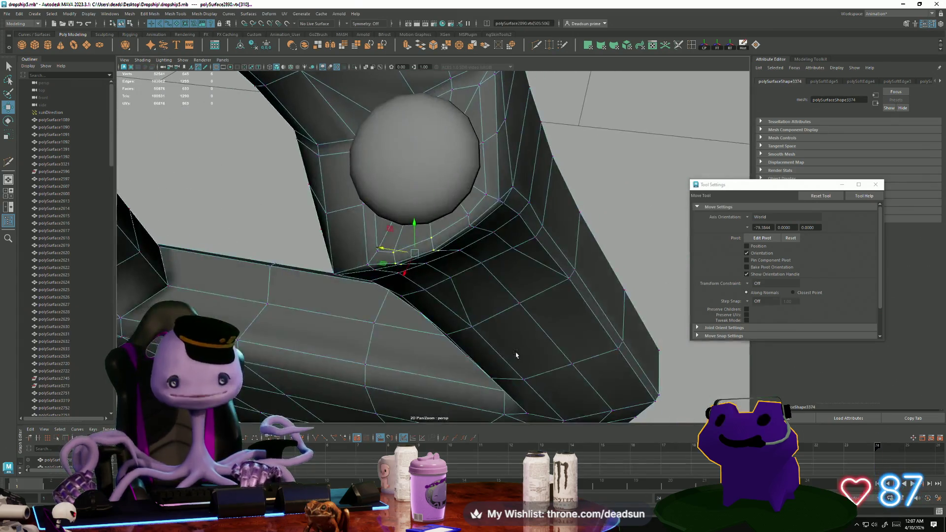
scroll(456, 310, "up", 5)
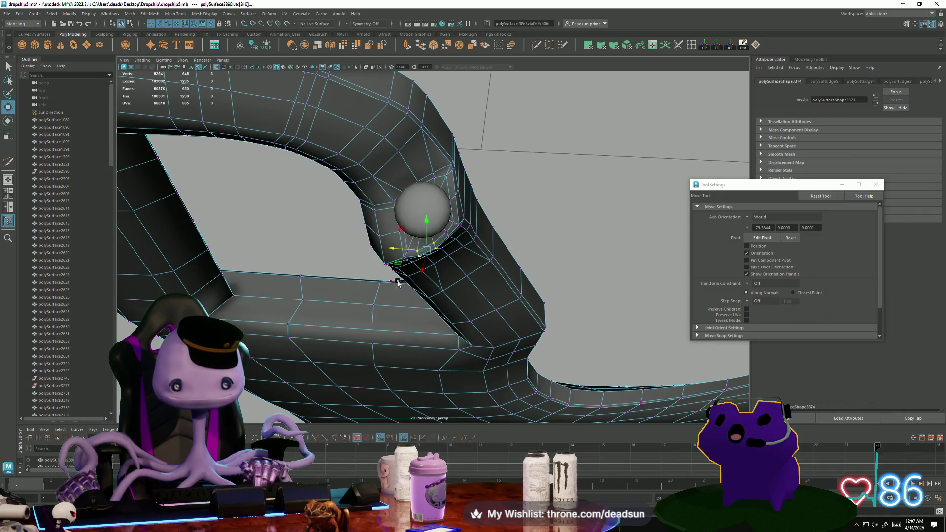
mouse_move(398, 283)
left_mouse_down("alt")
mouse_move(355, 239)
mouse_move(381, 238)
mouse_move(397, 259)
mouse_move(447, 254)
mouse_move(431, 254)
mouse_move(450, 229)
mouse_move(457, 248)
mouse_move(409, 229)
mouse_move(471, 254)
mouse_move(509, 222)
left_mouse_up("alt")
- Clear the vertex selection and reselect the strut mesh from a closer view
left_click(509, 222)
scroll(393, 296, "up", 10)
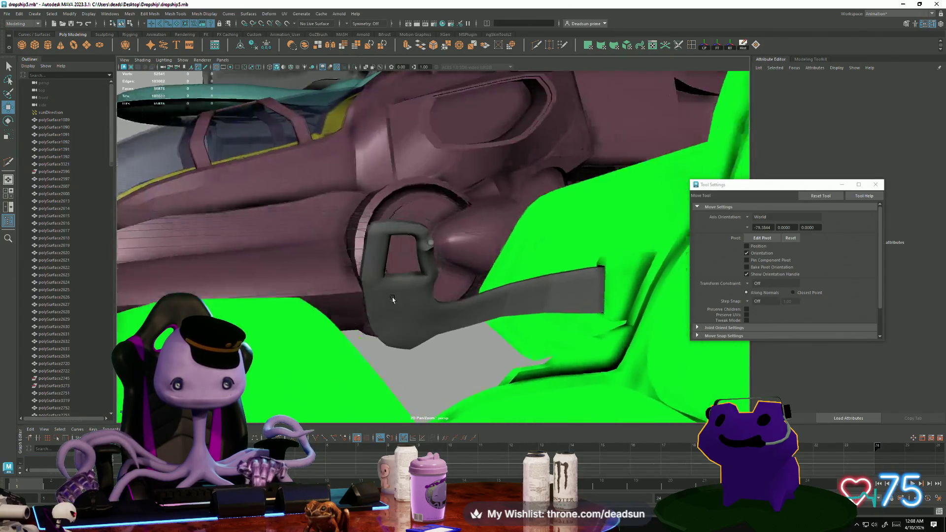
scroll(405, 291, "down", 5)
scroll(348, 296, "up", 4)
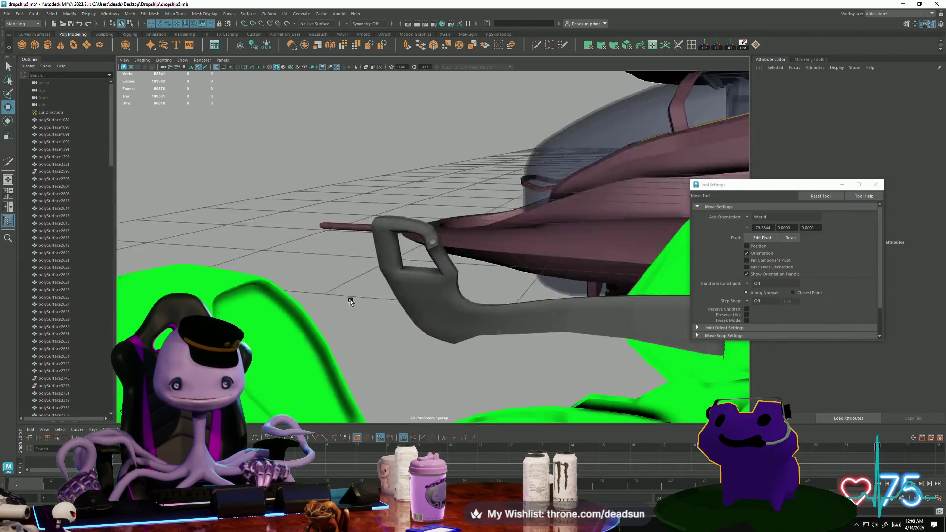
scroll(352, 286, "up", 3)
left_click_drag(352, 286, 573, 301, "alt")
left_click(493, 276)
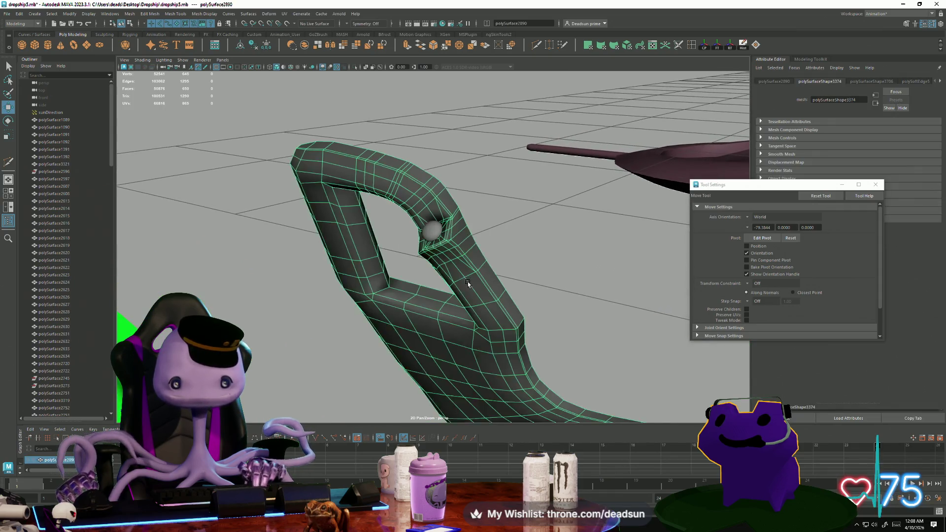
scroll(482, 271, "up", 4)
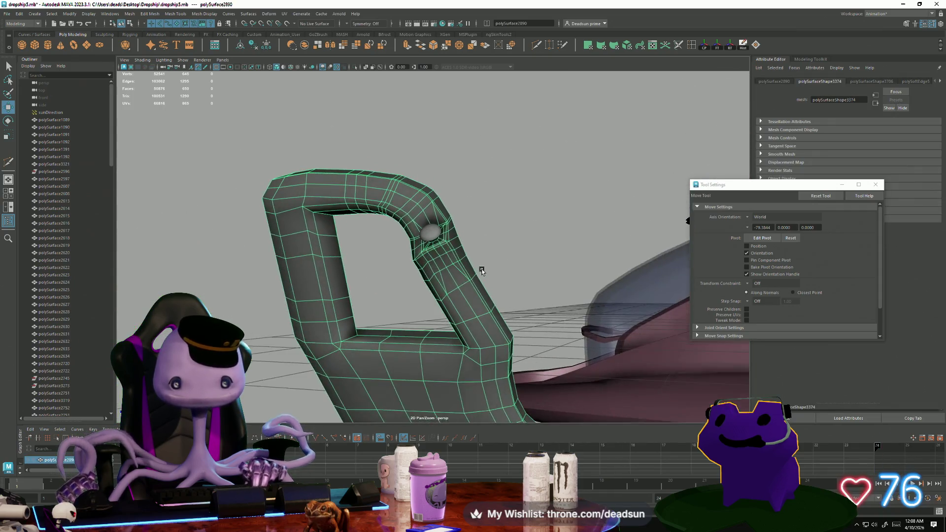
left_click_drag(482, 270, 484, 268, "alt")
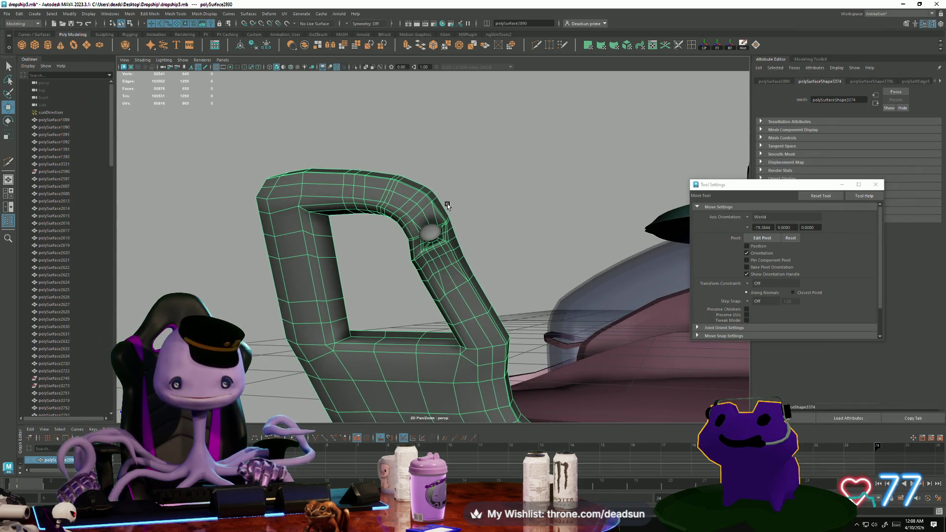
- Pick a vertex beside the bolt in vertex mode and frame the view on it
left_click_drag(457, 228, 456, 229, "alt")
key("F9")
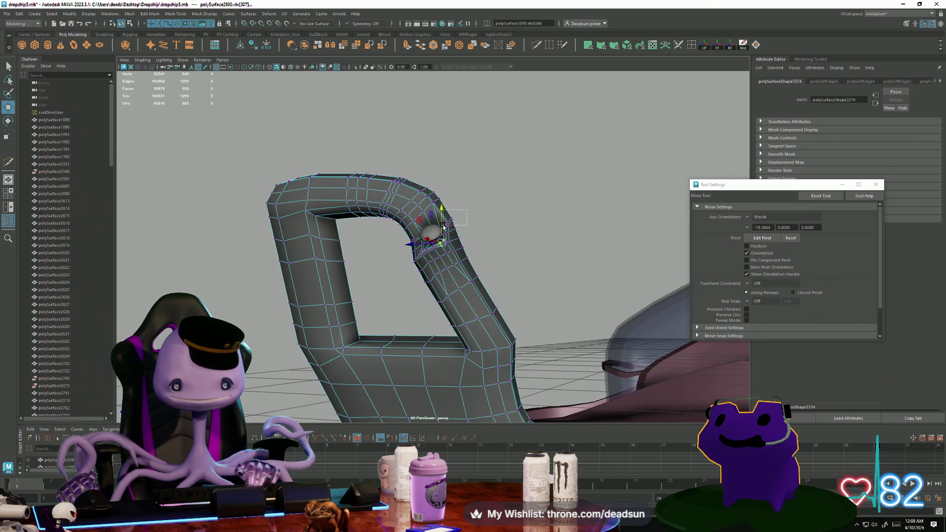
key("f")
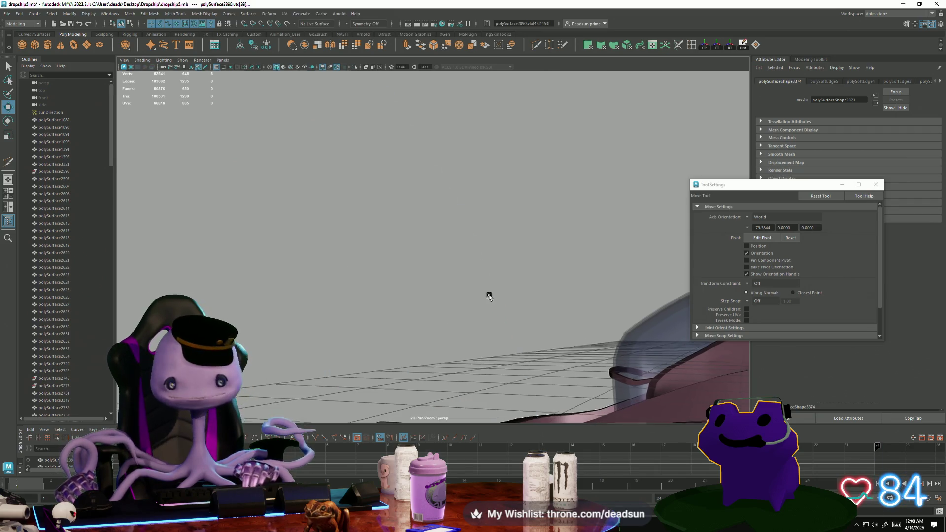
scroll(489, 295, "down", 5)
mouse_move(454, 281)
left_mouse_down("alt")
mouse_move(464, 277)
mouse_move(403, 246)
left_mouse_up("alt")
key("e")
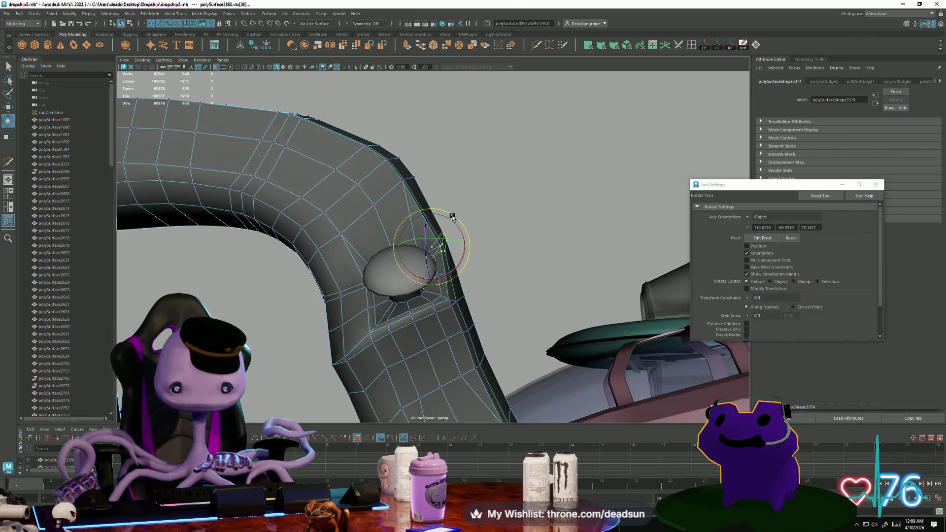
right_click_drag(454, 215, 495, 189)
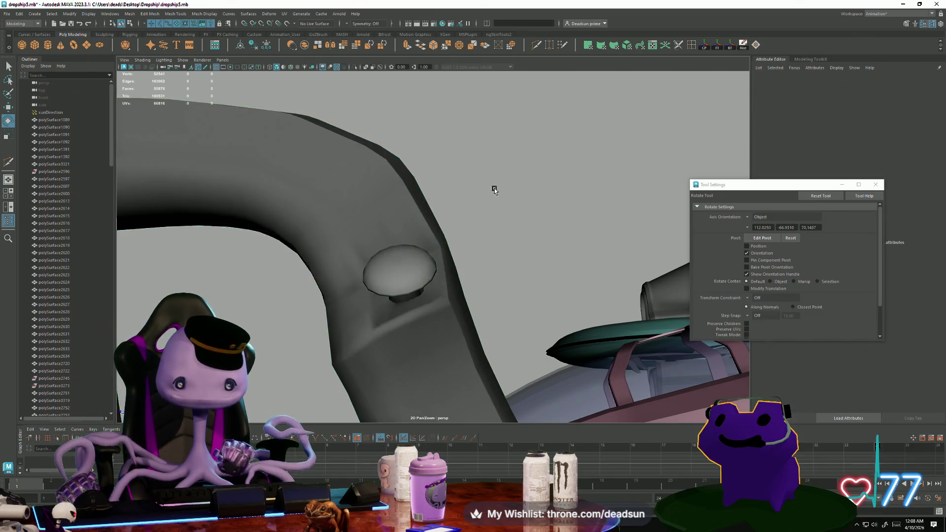
mouse_move(495, 188)
left_mouse_down("alt")
mouse_move(448, 239)
mouse_move(538, 220)
mouse_move(438, 321)
left_mouse_up("alt")
- Select the bolt disk's border edges and scale them into a domed mushroom cap
key("F10")
left_click(438, 321)
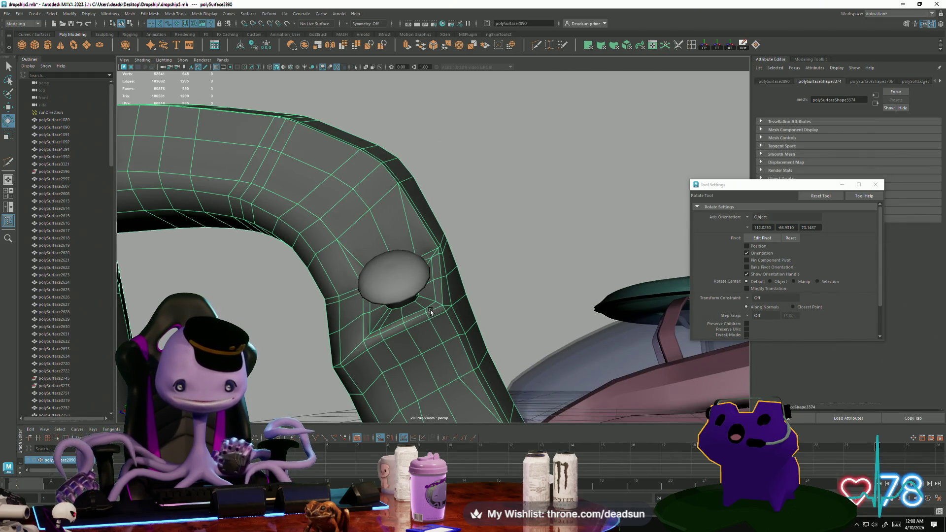
left_click(437, 297)
left_click(416, 300)
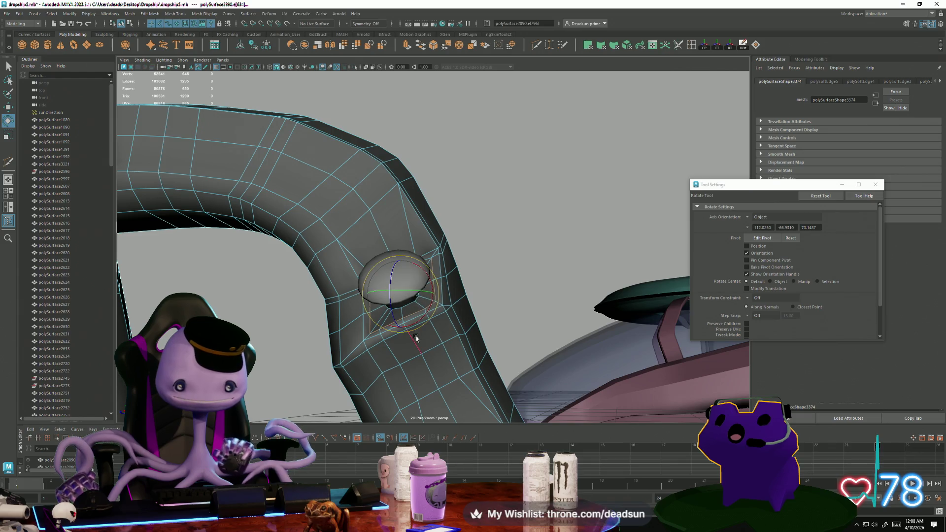
mouse_move(416, 334)
left_mouse_down("alt")
mouse_move(393, 349)
mouse_move(375, 325)
left_mouse_up("alt")
key("r")
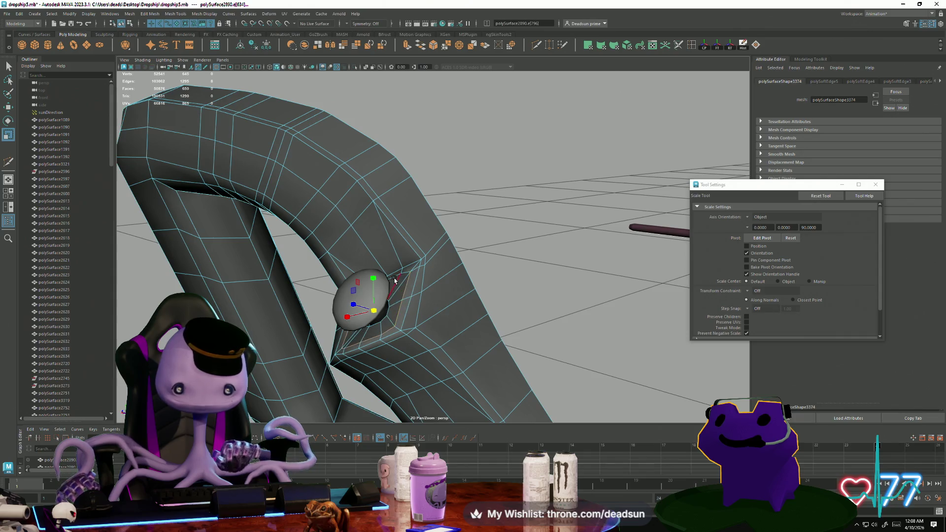
left_click(395, 278, "shift")
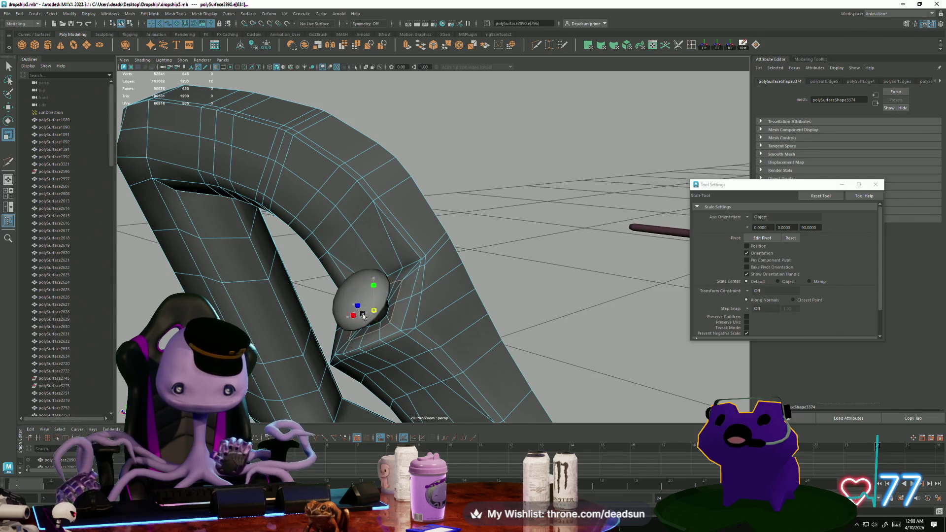
mouse_move(365, 314)
left_mouse_down("alt")
mouse_move(393, 294)
mouse_move(378, 297)
mouse_move(387, 305)
mouse_move(348, 285)
mouse_move(328, 296)
left_mouse_up("alt")
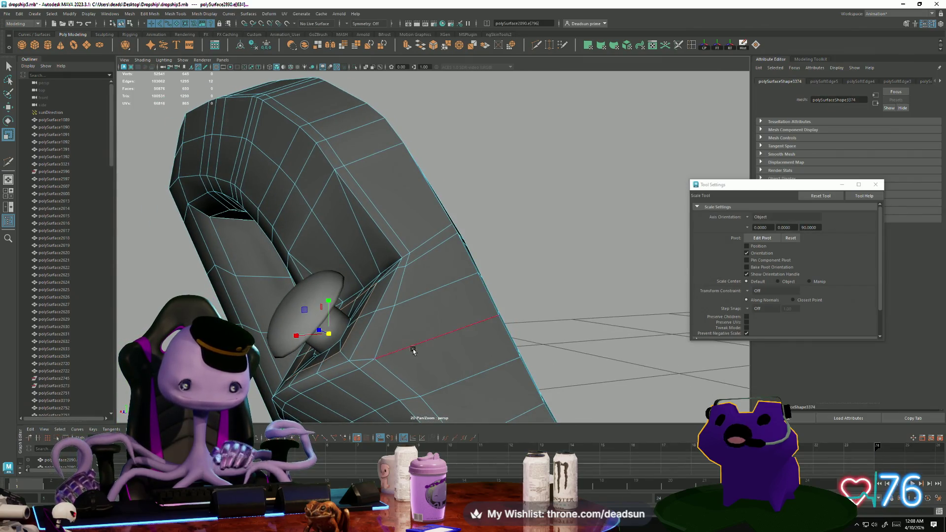
- Return the strut to object mode, deselect it, and orbit to view its side
scroll(395, 295, "down", 3)
key("F8")
left_click(494, 245)
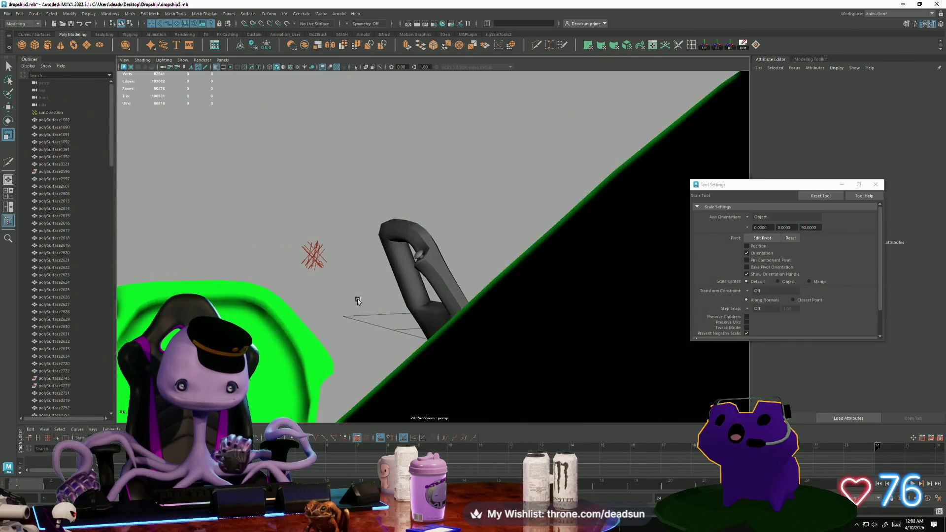
scroll(408, 296, "up", 10)
mouse_move(404, 286)
left_mouse_down("alt")
mouse_move(348, 312)
mouse_move(266, 312)
mouse_move(317, 315)
left_mouse_up("alt")
scroll(350, 304, "down", 5)
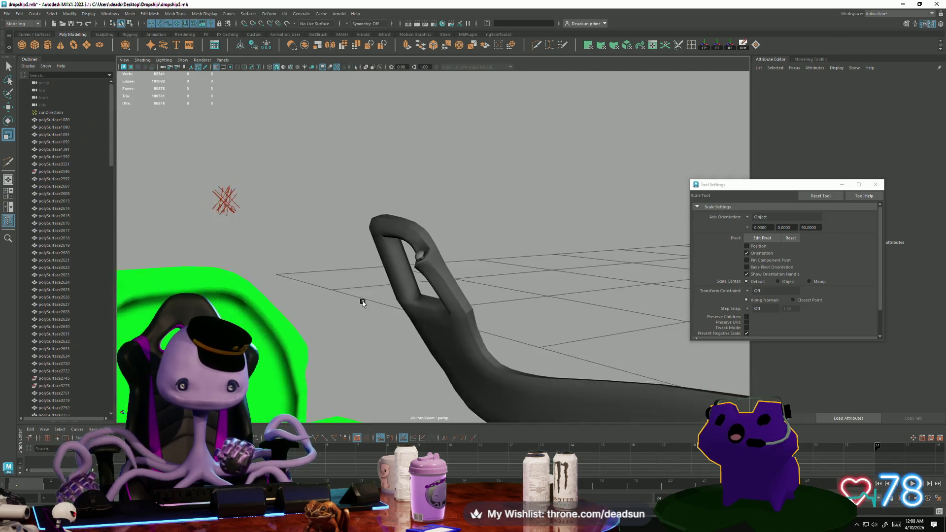
mouse_move(359, 300)
left_mouse_down("alt")
mouse_move(358, 309)
mouse_move(401, 338)
mouse_move(457, 362)
mouse_move(433, 327)
left_mouse_up("alt")
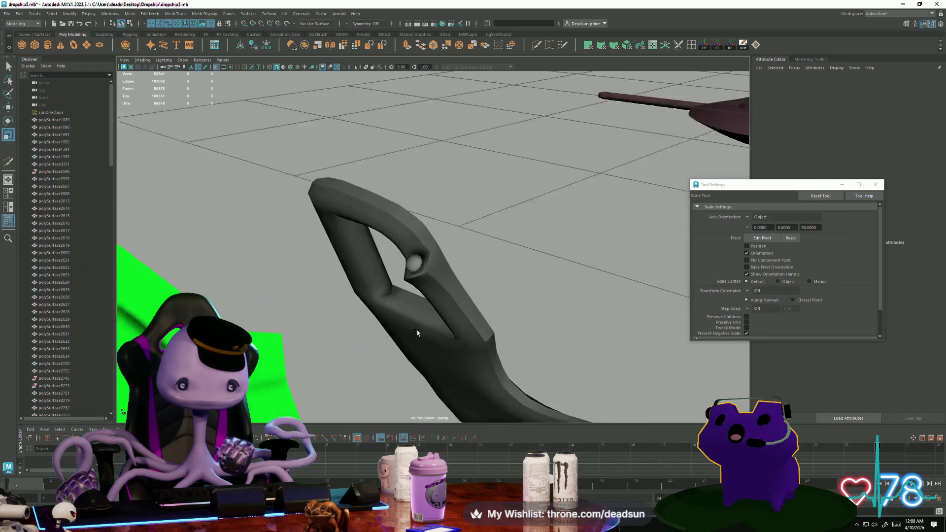
scroll(473, 327, "up", 10)
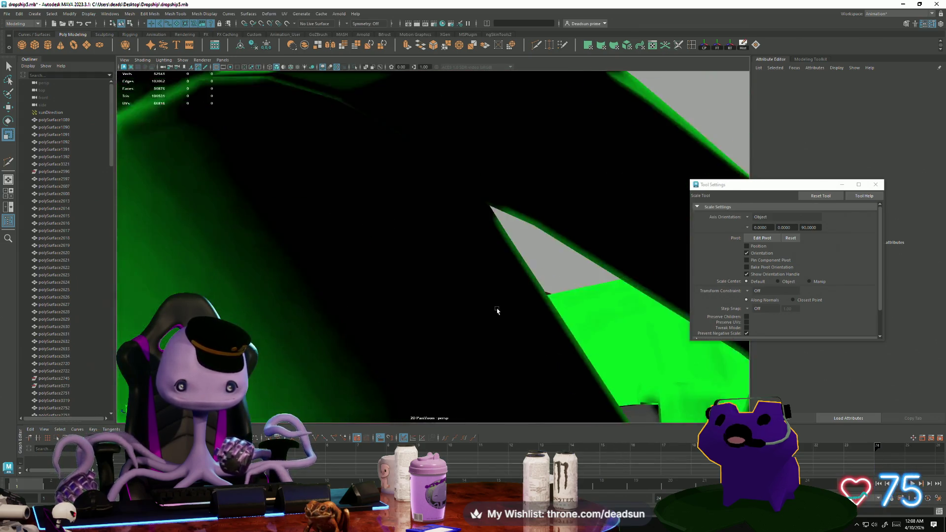
scroll(496, 310, "down", 5)
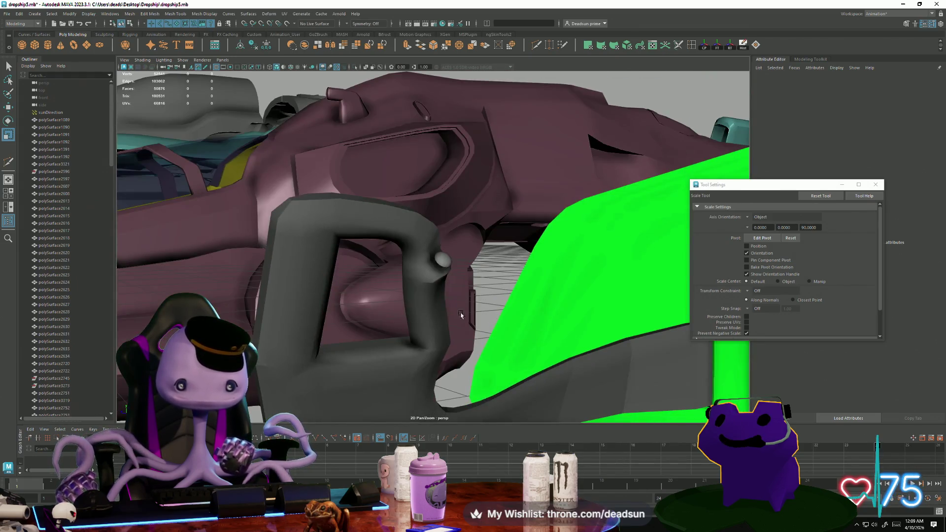
- Select the strut mesh and orbit to inspect its side and bolt hole
left_click(416, 289)
scroll(419, 301, "up", 5)
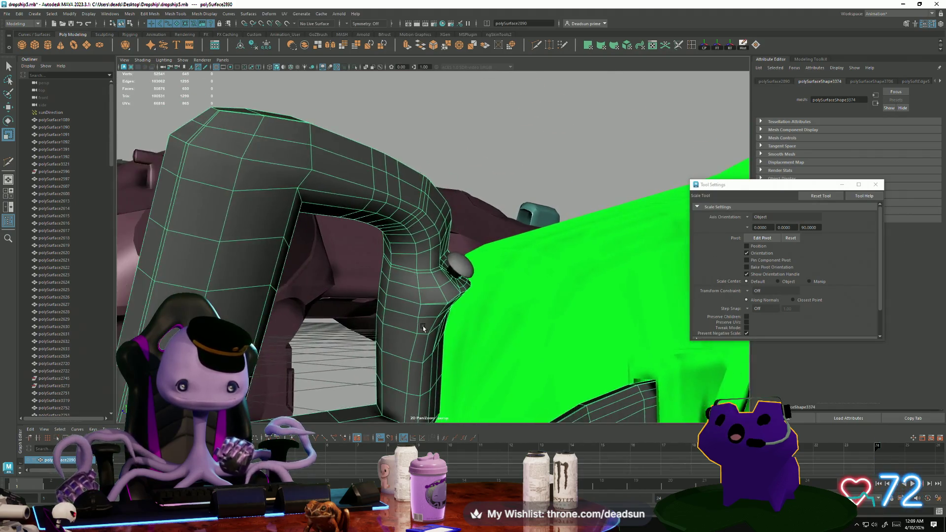
mouse_move(430, 313)
left_mouse_down("alt")
mouse_move(381, 348)
mouse_move(397, 323)
mouse_move(385, 324)
left_mouse_up("alt")
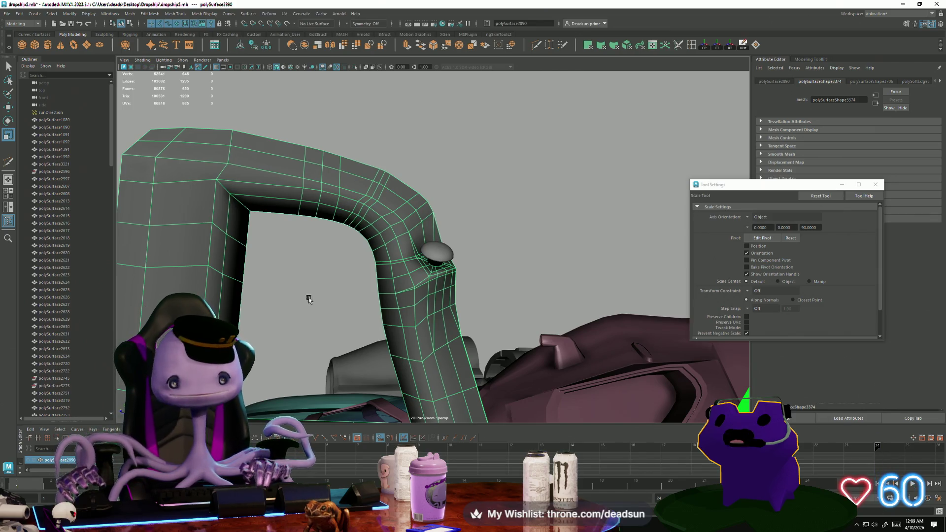
mouse_move(359, 242)
left_mouse_down("alt")
mouse_move(334, 256)
mouse_move(346, 206)
mouse_move(346, 225)
mouse_move(399, 250)
mouse_move(333, 243)
mouse_move(409, 237)
mouse_move(429, 211)
left_mouse_up("alt")
- Switch to face mode and select a patch of faces on the strut's side
right_click_drag(430, 211, 430, 230)
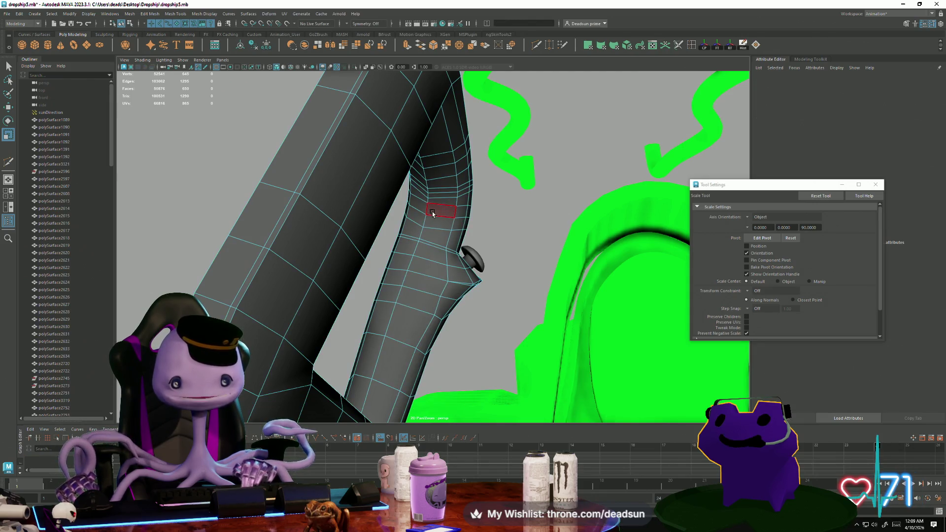
left_click(420, 207)
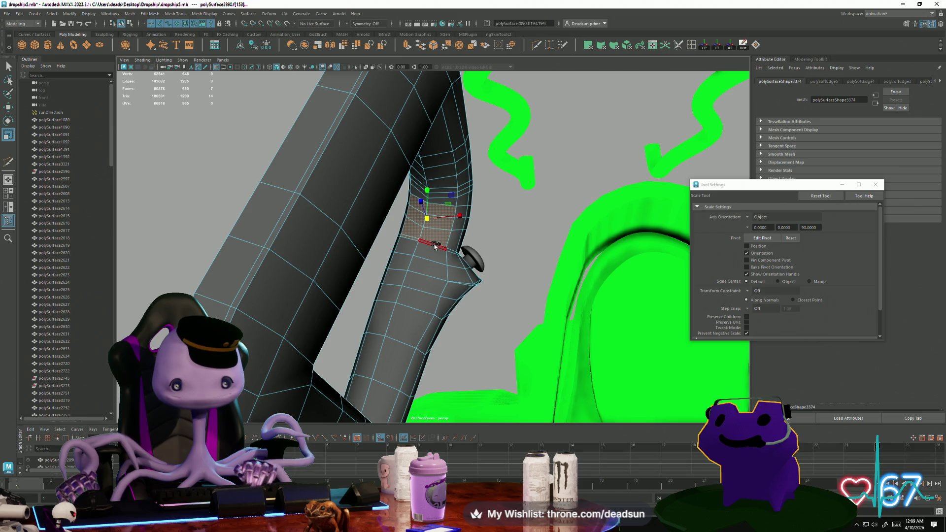
left_click(401, 264, "shift")
left_click(414, 265, "shift")
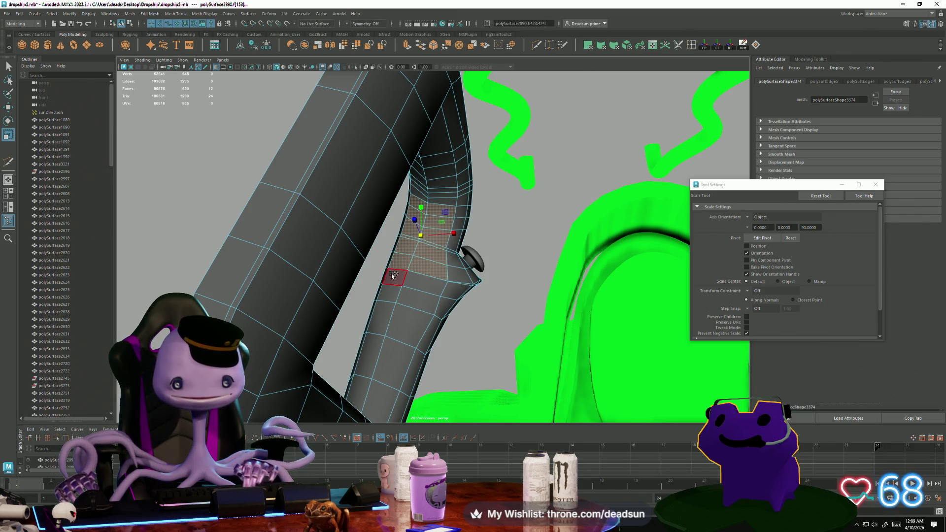
left_click(389, 313, "shift")
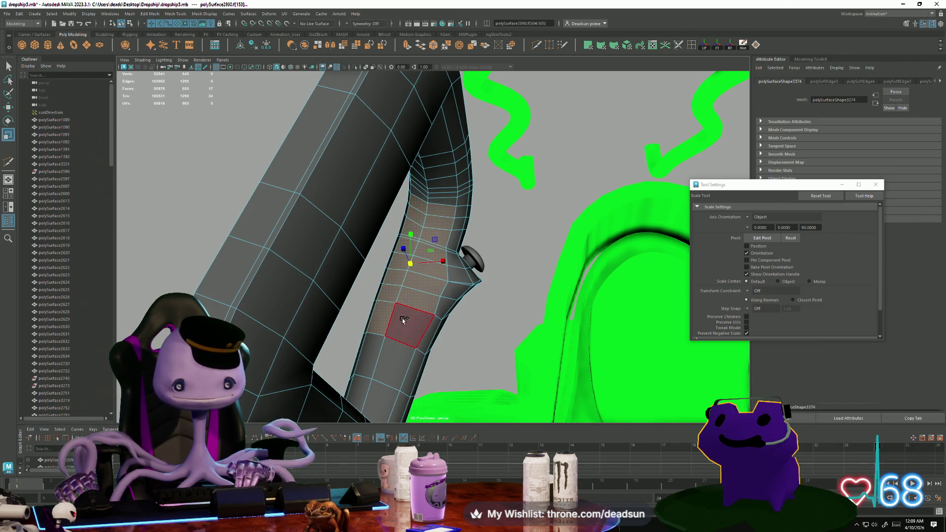
left_click(376, 348, "shift")
mouse_move(395, 355)
left_mouse_down("alt")
mouse_move(374, 370)
mouse_move(386, 345)
mouse_move(400, 347)
left_mouse_up("alt")
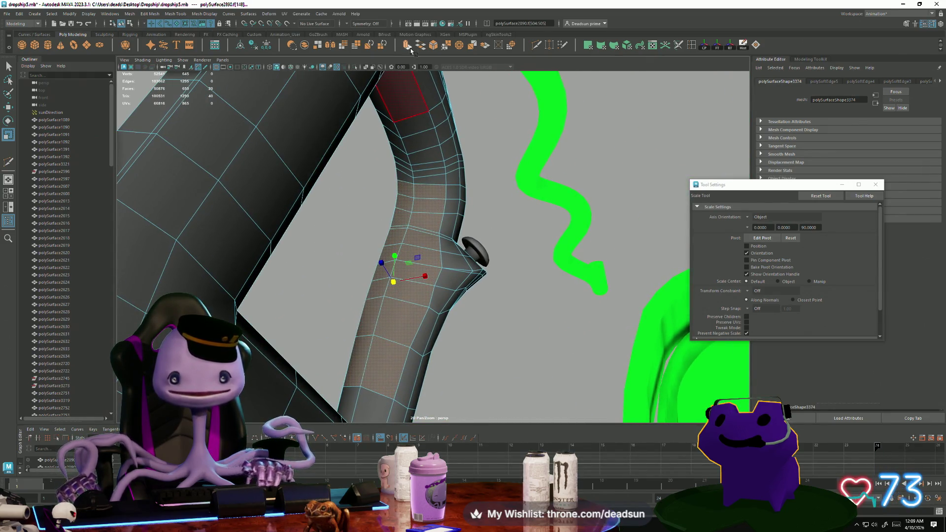
- Extrude the selected faces with Ctrl+E and nudge them down and sideways
key("ctrl+e")
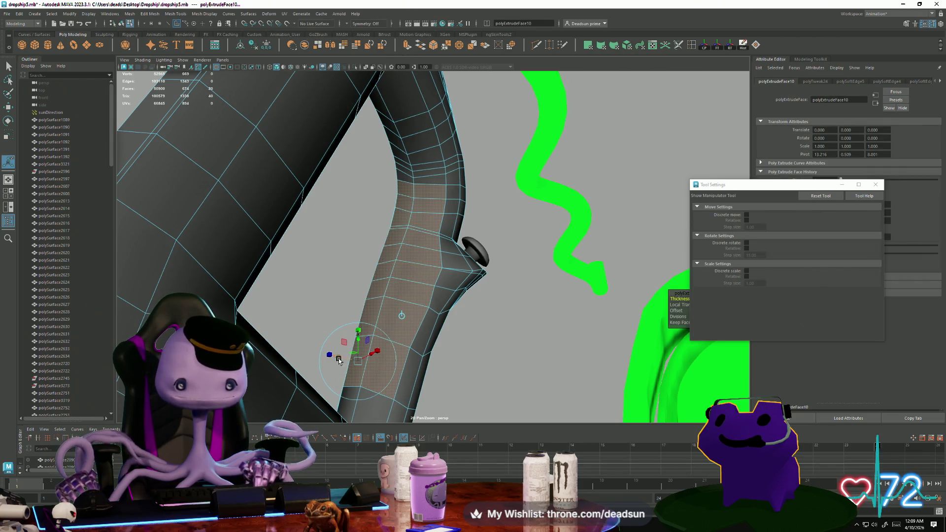
mouse_move(339, 361)
left_mouse_down("alt")
mouse_move(375, 369)
mouse_move(384, 355)
left_mouse_up("alt")
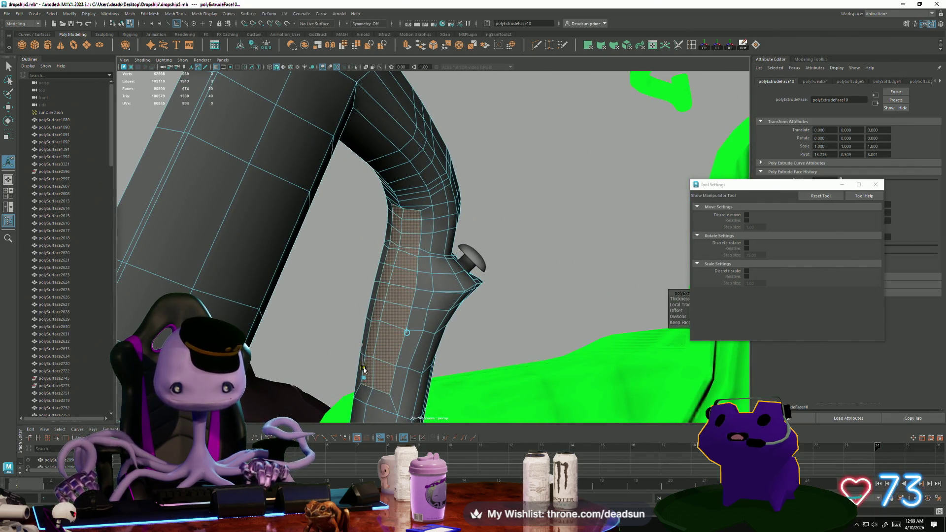
left_click_drag(367, 374, 383, 365, "alt")
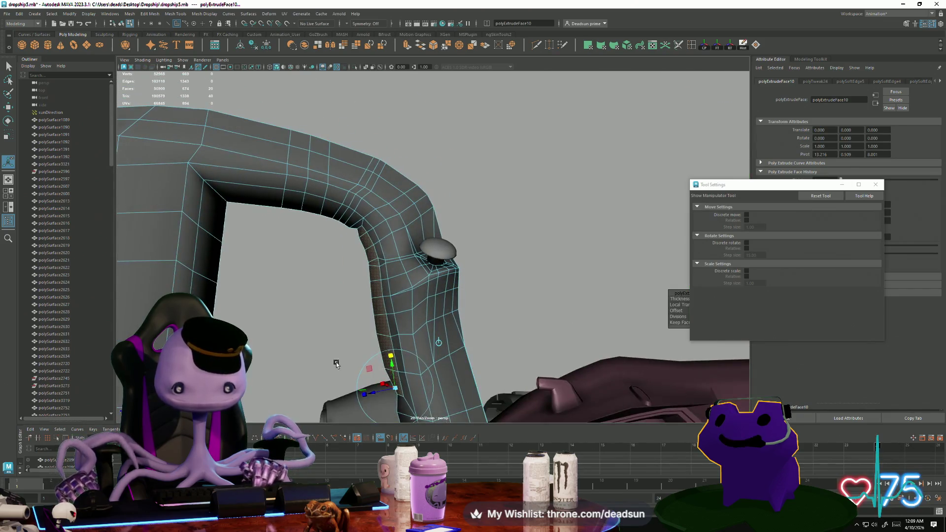
key("w")
key("r")
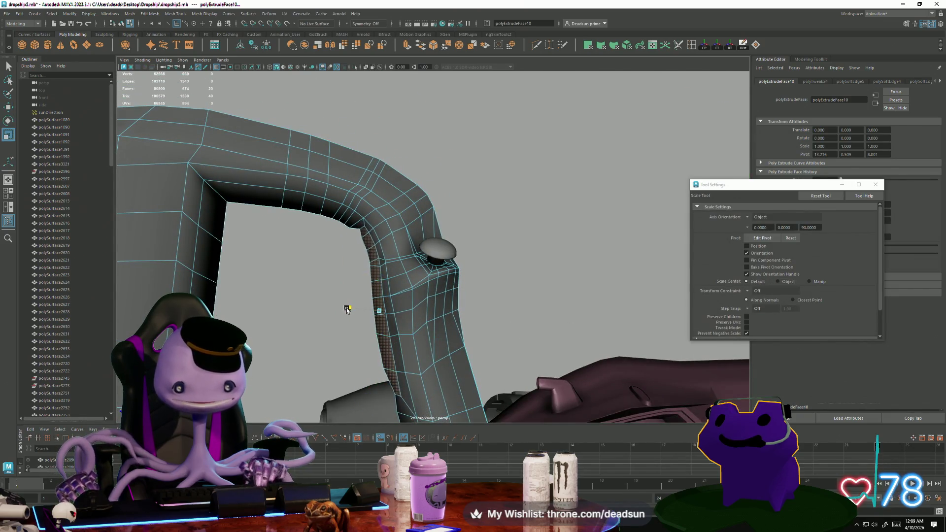
key("e")
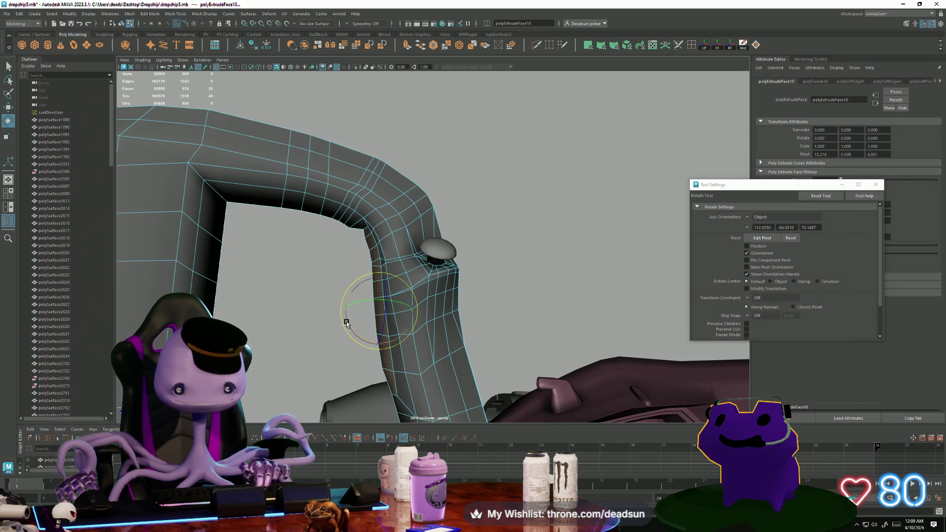
left_click_drag(333, 339, 395, 336, "alt")
scroll(394, 336, "up", 4)
key("w")
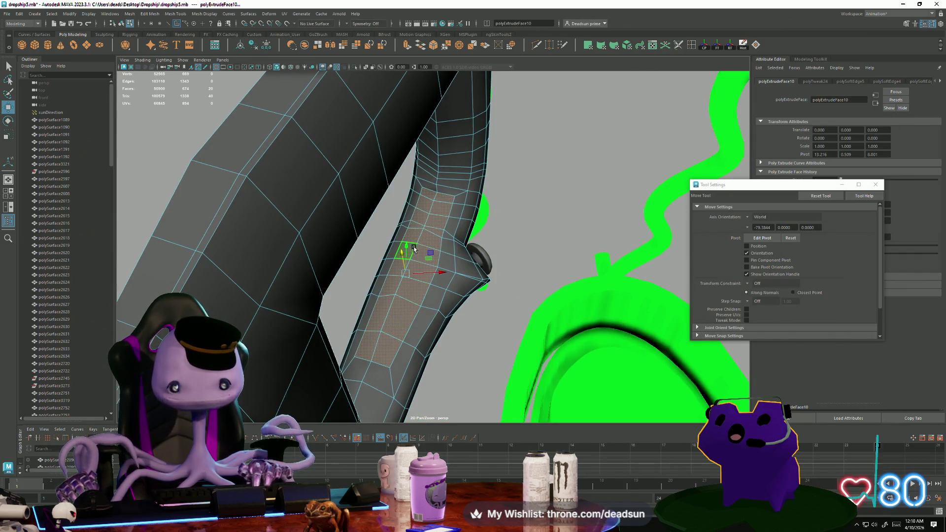
left_click_drag(408, 245, 408, 249)
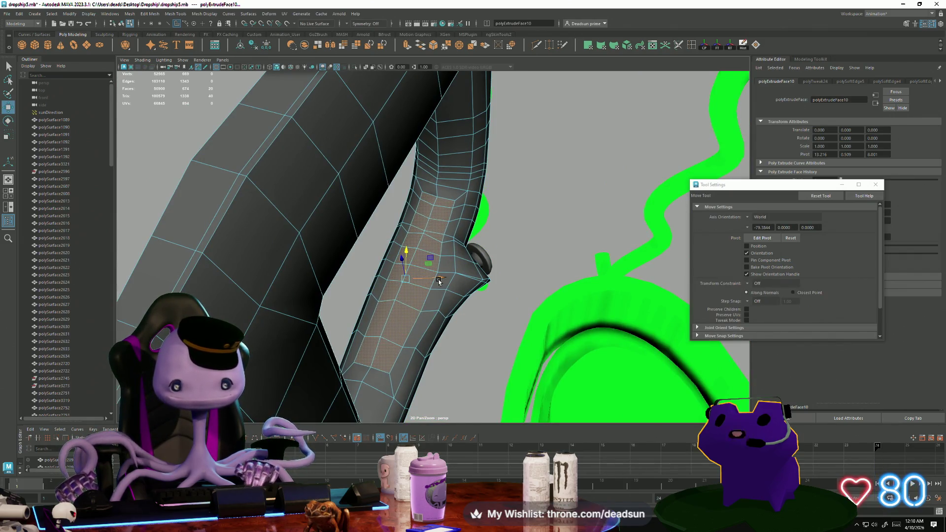
mouse_move(439, 281)
left_mouse_down()
mouse_move(420, 308)
mouse_move(380, 302)
mouse_move(374, 326)
mouse_move(399, 310)
mouse_move(366, 306)
mouse_move(473, 328)
mouse_move(468, 320)
mouse_move(482, 317)
mouse_move(455, 304)
mouse_move(659, 363)
mouse_move(477, 332)
left_mouse_up()
- Undo the face extrusion and leave face selection mode
key("ctrl+z")
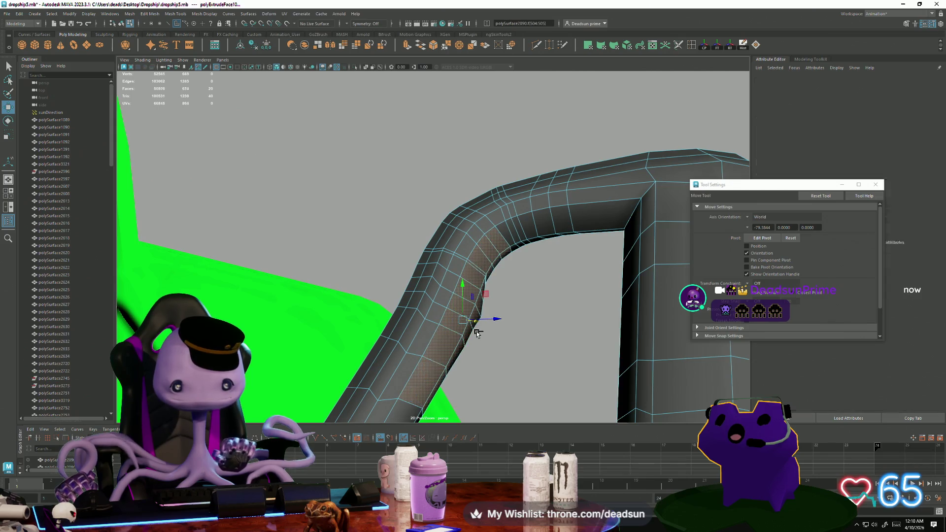
left_click_drag(477, 332, 487, 342, "alt")
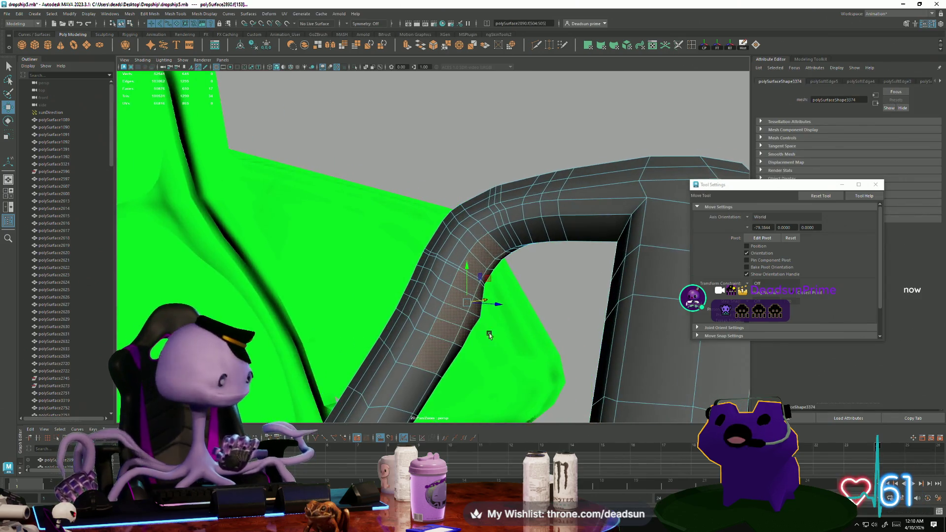
right_click_drag(486, 212, 531, 148)
mouse_move(531, 148)
left_mouse_down("alt")
mouse_move(469, 290)
mouse_move(314, 281)
mouse_move(308, 301)
mouse_move(315, 319)
mouse_move(327, 275)
mouse_move(475, 332)
left_mouse_up("alt")
- Select the handle mesh as a whole object and view it beside the hull
left_click(469, 290)
left_click(328, 274)
scroll(475, 333, "down", 5)
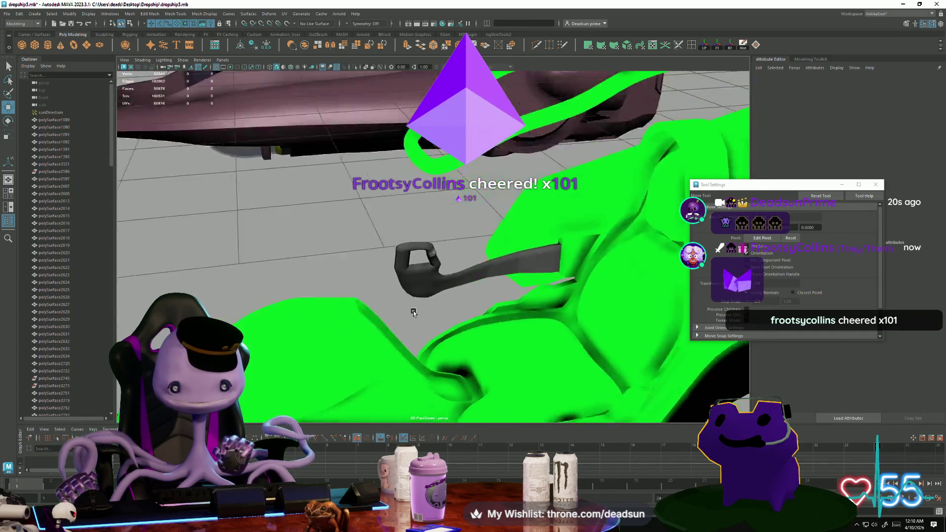
left_click(493, 286)
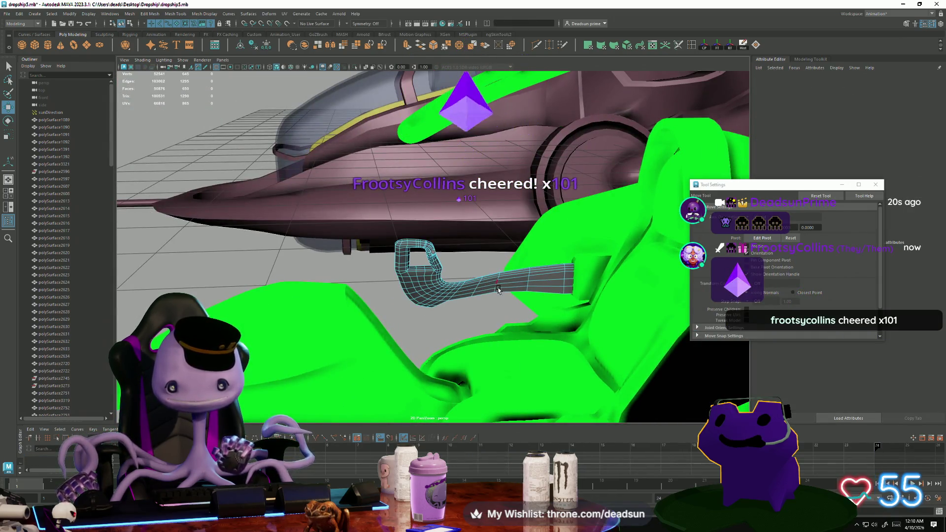
mouse_move(494, 286)
left_mouse_down("alt")
mouse_move(409, 327)
mouse_move(443, 345)
mouse_move(306, 330)
left_mouse_up("alt")
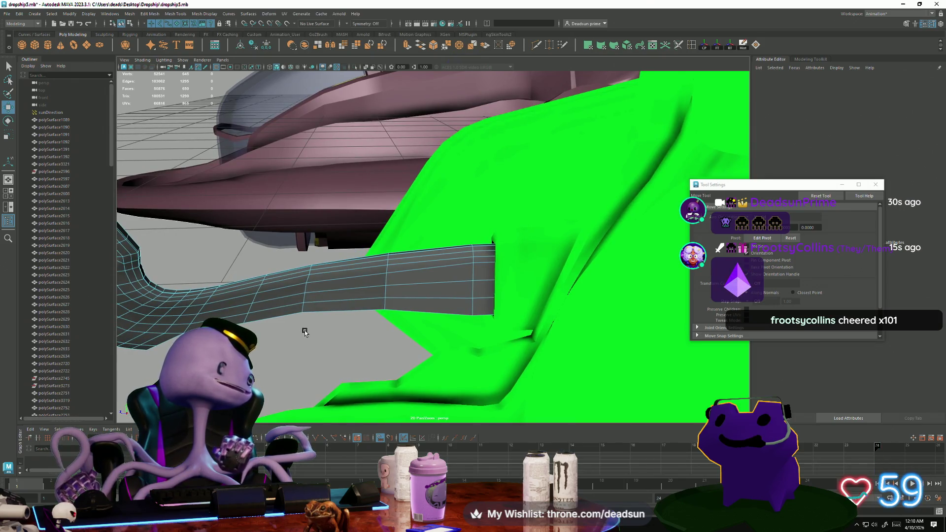
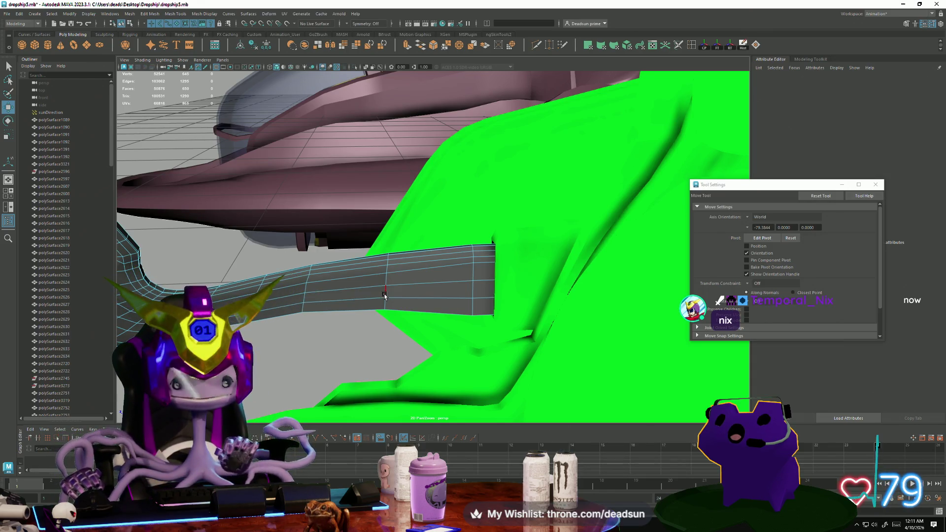
- Bevel an edge on the bracket arm strip with one segment and 0.5288 width
left_click(303, 300)
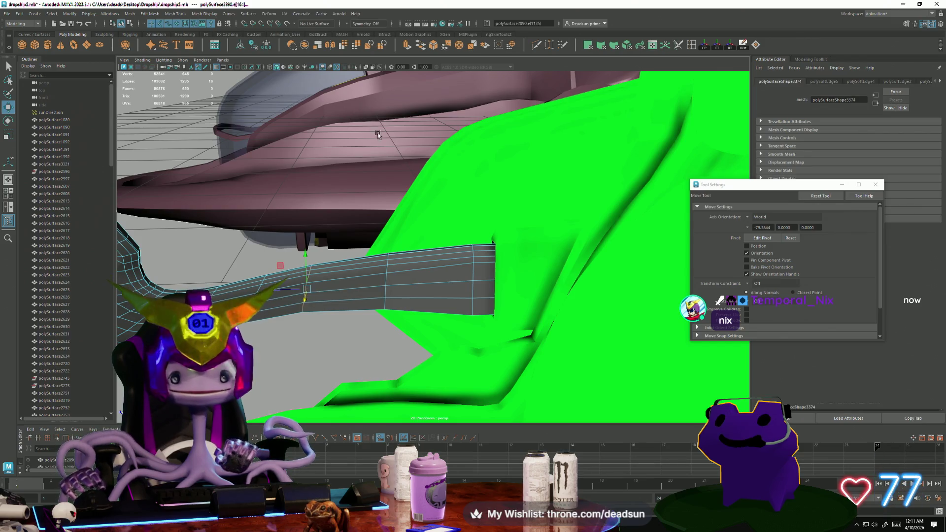
left_click(131, 15)
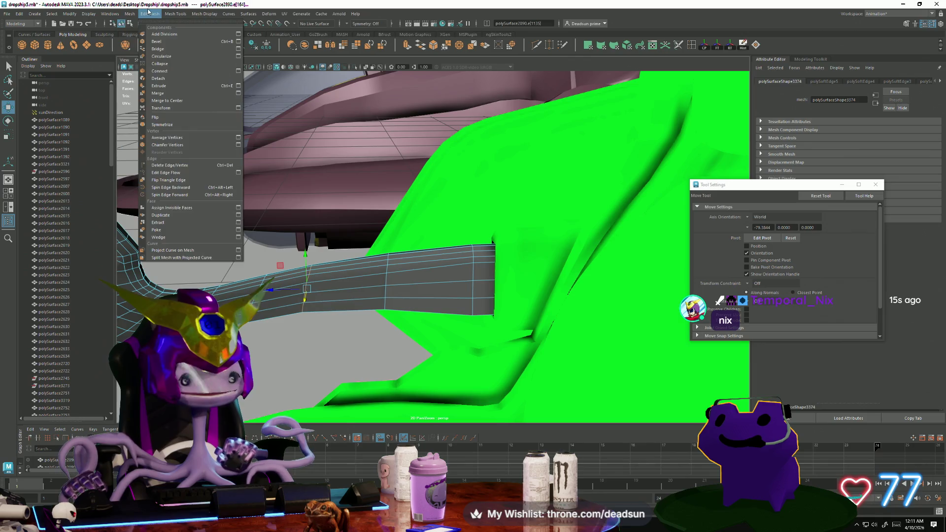
left_click(239, 41)
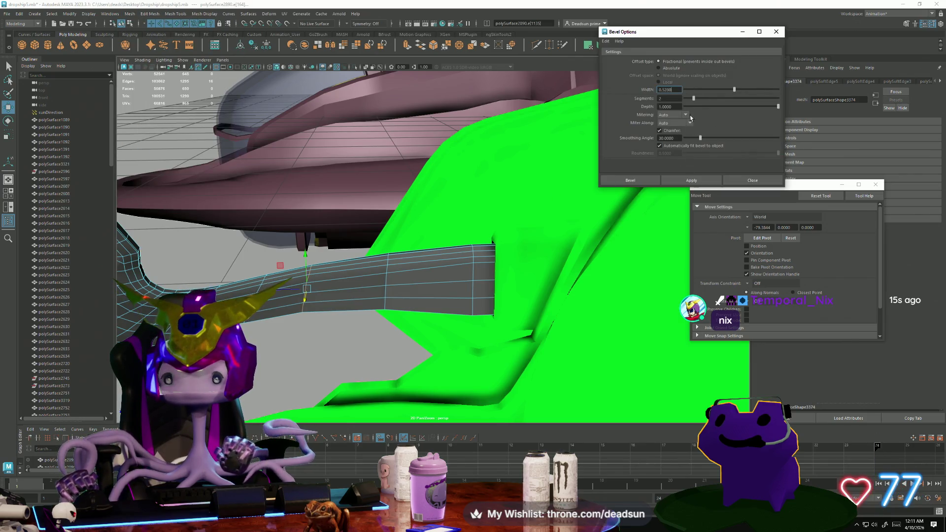
left_click(692, 182)
left_click_drag(270, 295, 271, 304, "alt")
- Select one vertex on the arm strip and move it slightly down in Y
key("a")
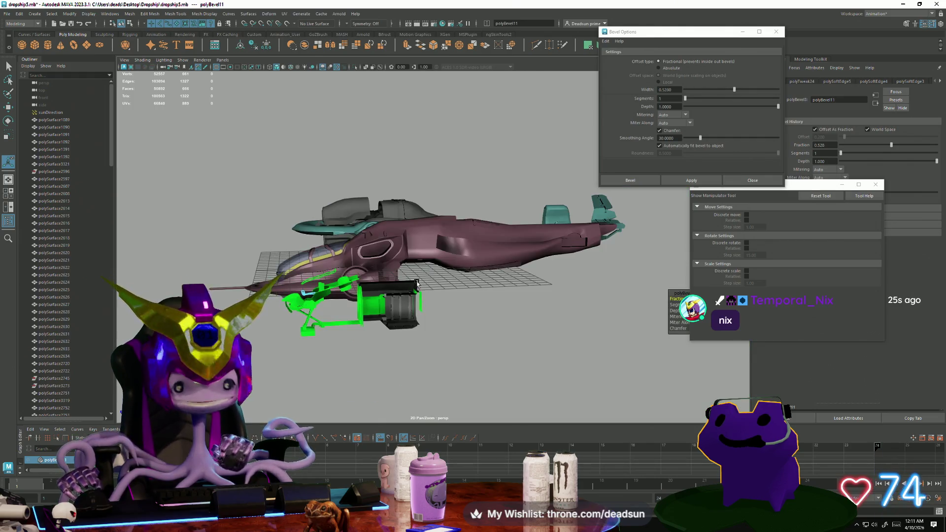
mouse_move(418, 284)
right_mouse_down("alt")
mouse_move(466, 296)
mouse_move(444, 331)
mouse_move(345, 337)
mouse_move(314, 271)
mouse_move(312, 210)
right_mouse_up("alt")
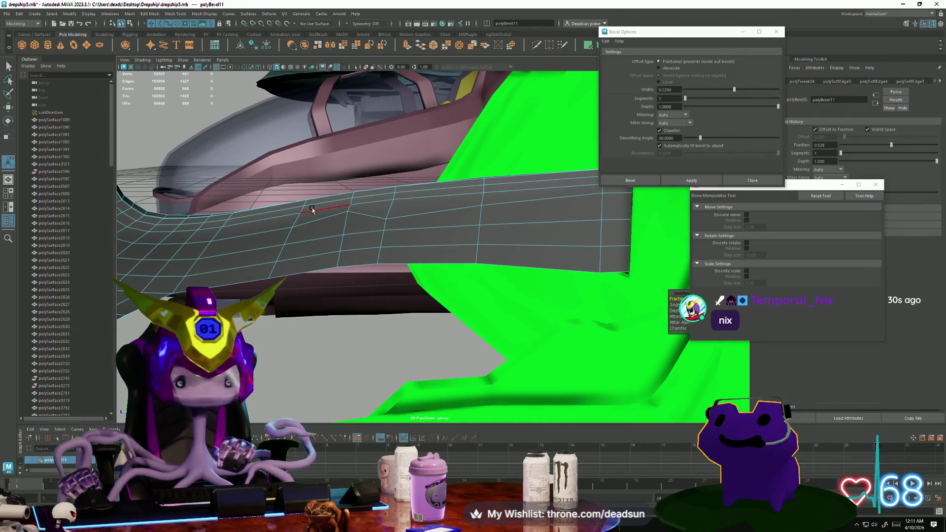
key("q")
key("F9")
left_click(345, 213)
key("w")
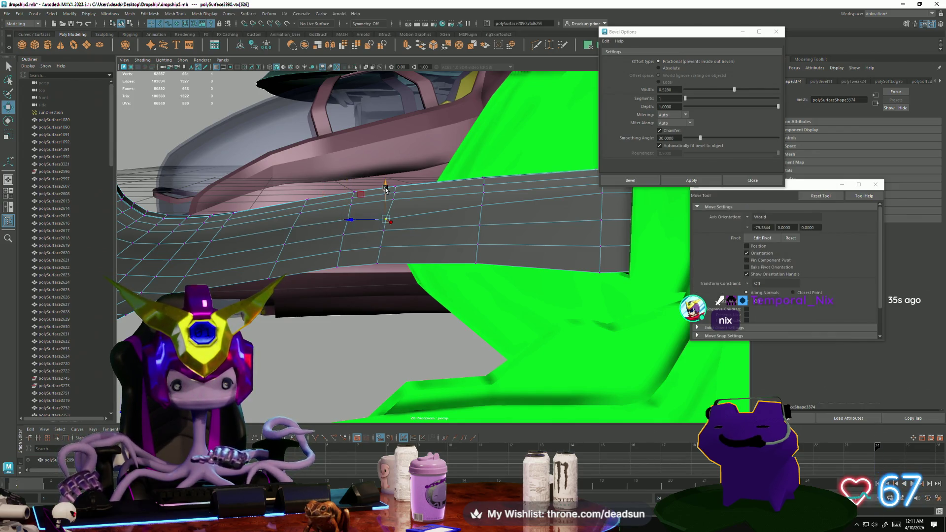
left_click_drag(388, 181, 389, 185)
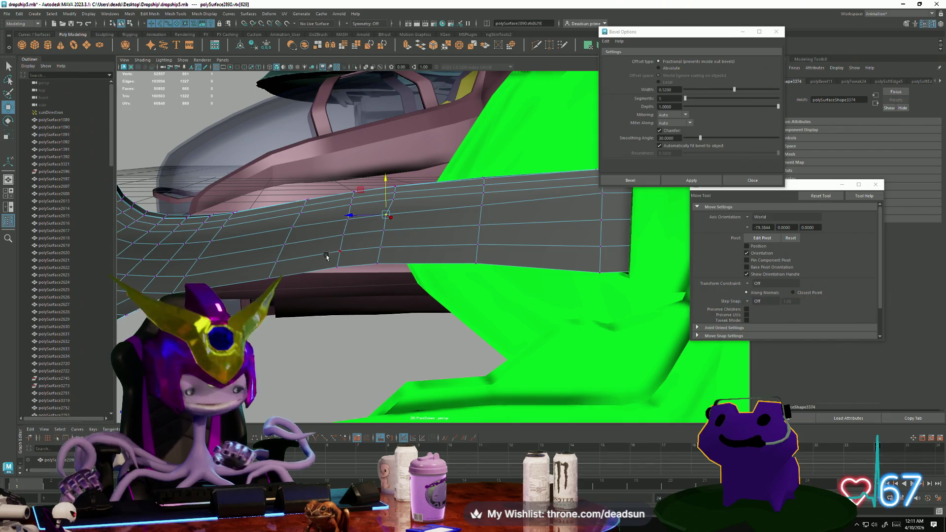
- Inspect the ship body from other angles, then reselect the dark arm strip
mouse_move(325, 256)
left_mouse_down("alt")
mouse_move(315, 284)
mouse_move(385, 268)
mouse_move(446, 277)
mouse_move(355, 286)
mouse_move(315, 315)
mouse_move(420, 295)
mouse_move(470, 266)
left_mouse_up("alt")
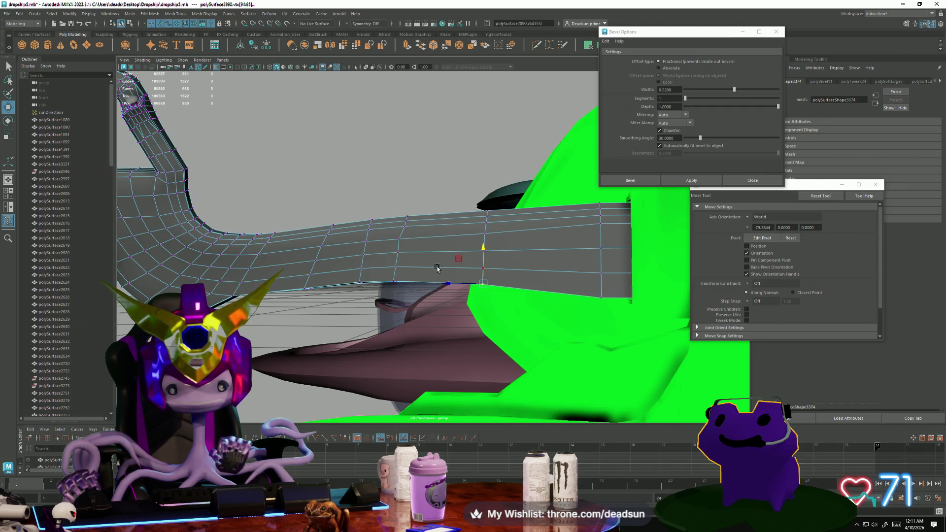
mouse_move(436, 268)
left_mouse_down("alt")
mouse_move(340, 331)
mouse_move(278, 324)
mouse_move(382, 281)
mouse_move(418, 247)
mouse_move(467, 295)
mouse_move(372, 258)
left_mouse_up("alt")
left_click(334, 336)
left_click(418, 248)
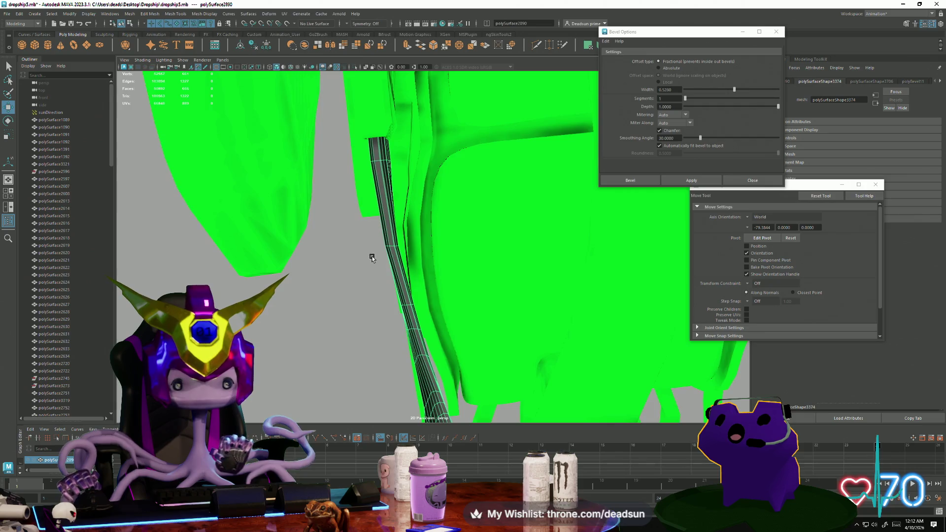
right_click_drag(372, 257, 367, 237)
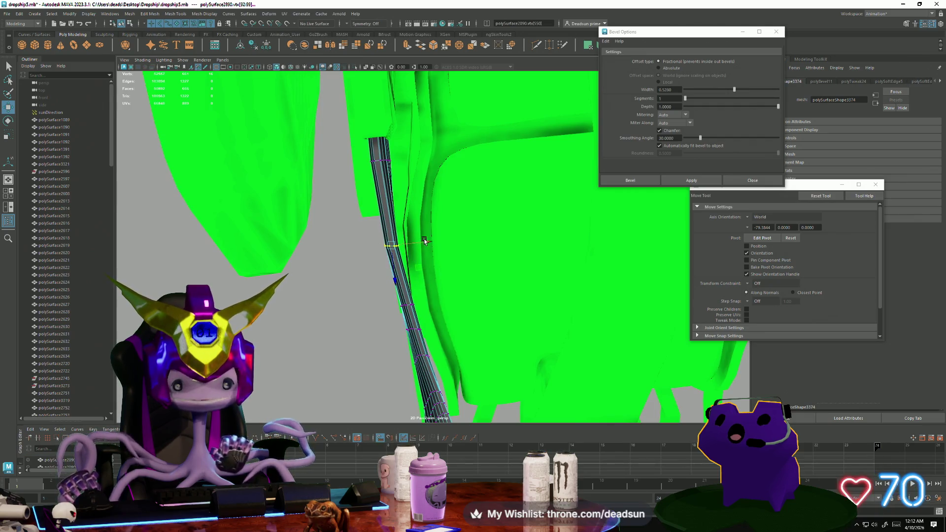
key("Down")
mouse_move(425, 238)
left_mouse_down("alt")
mouse_move(419, 280)
mouse_move(394, 261)
mouse_move(278, 246)
left_mouse_up("alt")
mouse_move(278, 246)
right_mouse_down()
mouse_move(309, 230)
mouse_move(266, 326)
right_mouse_up()
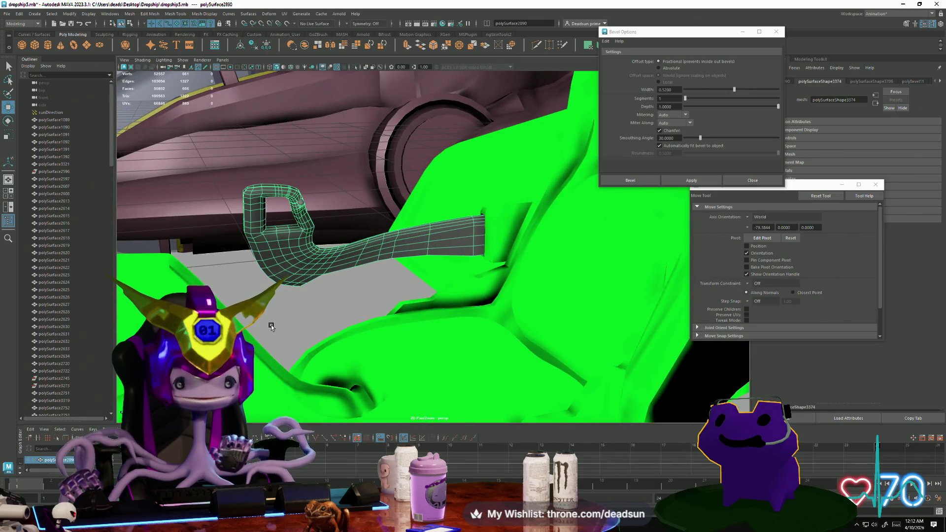
mouse_move(266, 326)
left_mouse_down("alt")
mouse_move(291, 321)
mouse_move(247, 331)
mouse_move(384, 290)
mouse_move(429, 323)
mouse_move(342, 328)
mouse_move(458, 327)
left_mouse_up("alt")
mouse_move(479, 332)
left_mouse_down("alt")
mouse_move(372, 342)
mouse_move(627, 321)
mouse_move(291, 201)
left_mouse_up("alt")
left_click(291, 202)
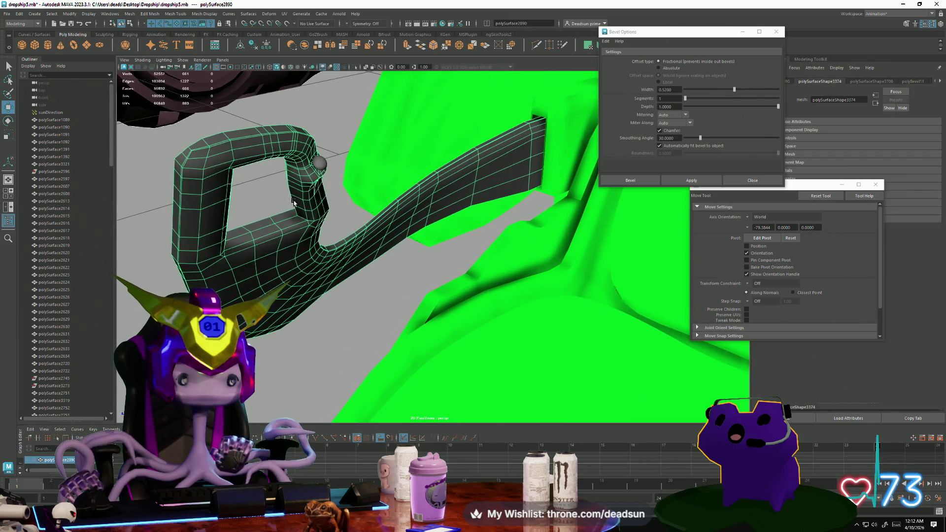
left_click_drag(317, 285, 300, 269, "alt")
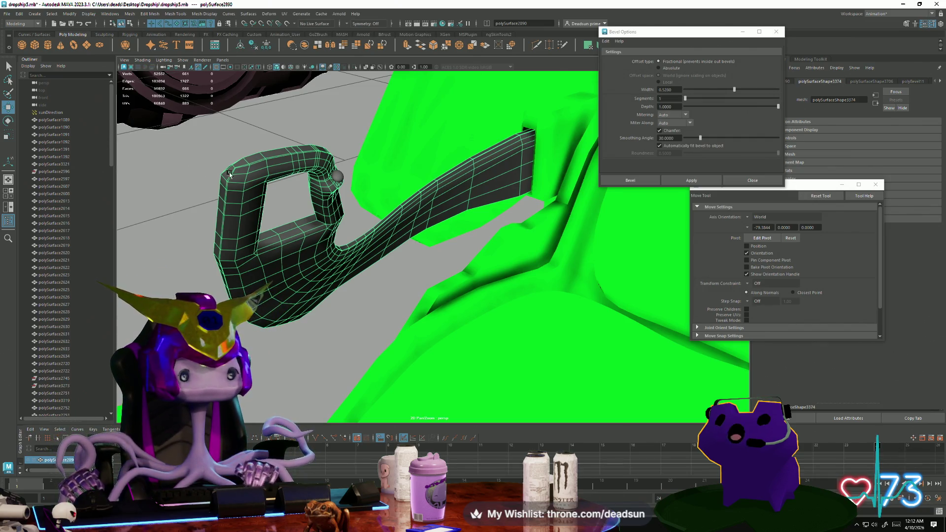
mouse_move(255, 174)
left_mouse_down("alt")
mouse_move(338, 221)
mouse_move(327, 285)
mouse_move(287, 282)
left_mouse_up("alt")
scroll(340, 227, "down", 3)
scroll(343, 233, "up", 5)
left_click_drag(269, 187, 319, 239, "alt")
right_click_drag(286, 246, 300, 253)
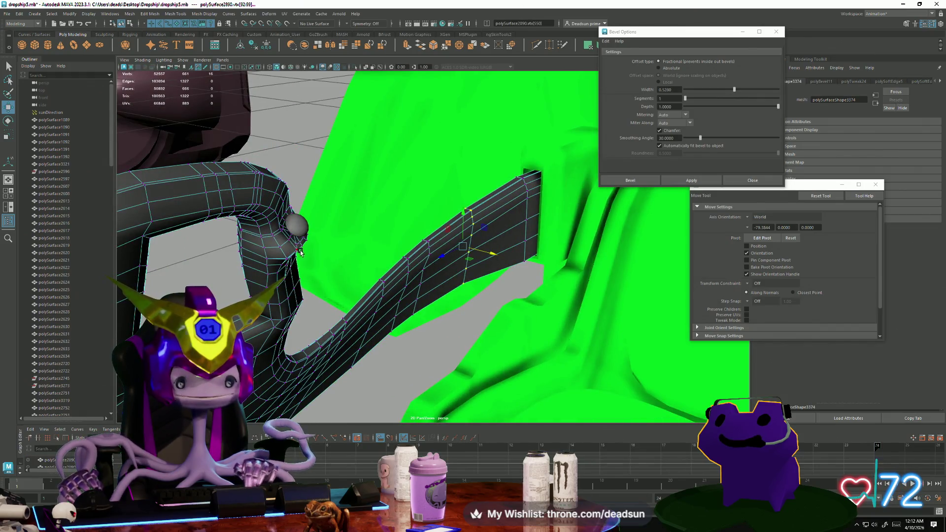
mouse_move(311, 296)
left_mouse_down("alt")
mouse_move(470, 309)
mouse_move(461, 279)
left_mouse_up("alt")
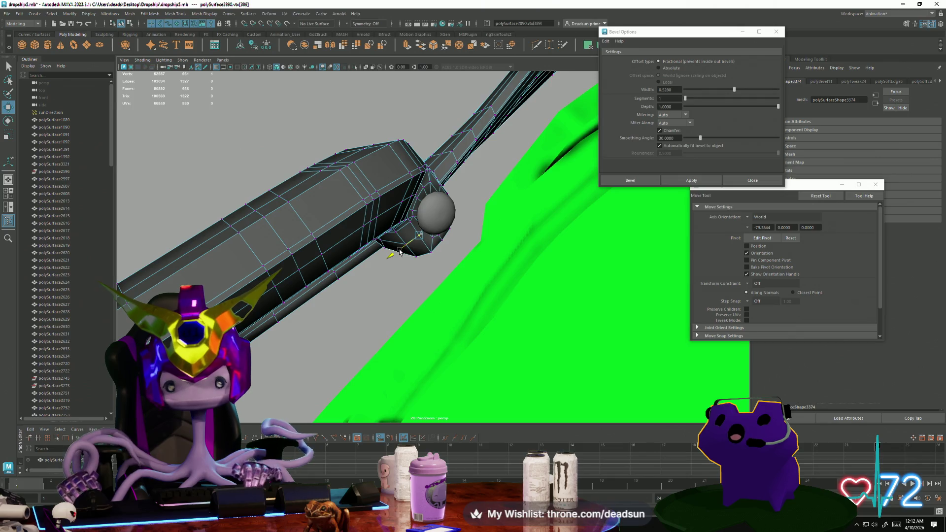
mouse_move(399, 251)
left_mouse_down("alt")
mouse_move(382, 249)
mouse_move(383, 233)
mouse_move(432, 221)
mouse_move(436, 254)
mouse_move(424, 217)
mouse_move(404, 212)
mouse_move(369, 228)
mouse_move(369, 243)
left_mouse_up("alt")
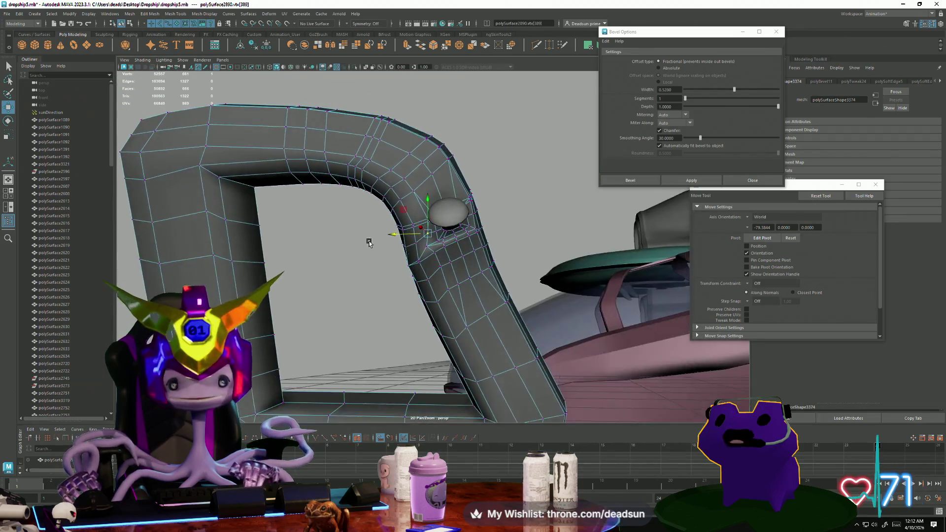
right_click_drag(369, 242, 435, 236, "alt")
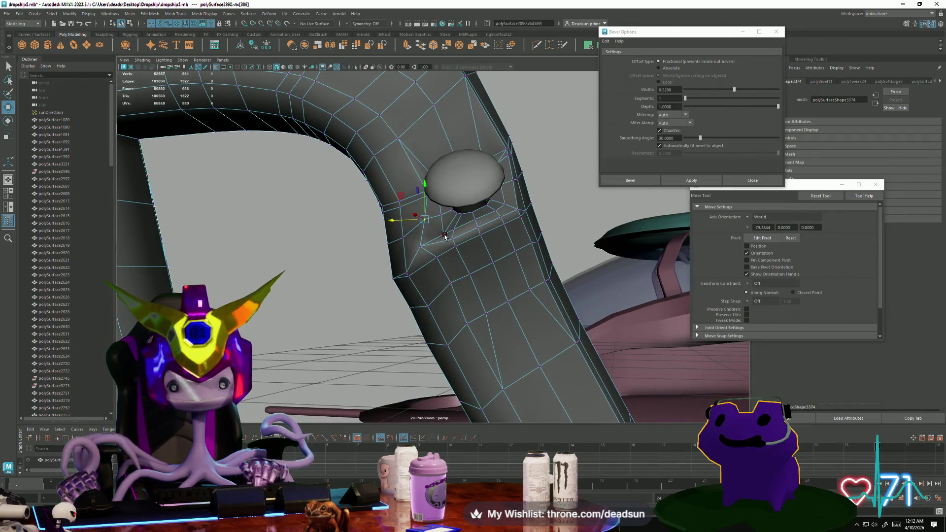
mouse_move(445, 236)
left_mouse_down("alt")
mouse_move(429, 236)
mouse_move(412, 267)
mouse_move(423, 288)
mouse_move(446, 258)
mouse_move(481, 257)
left_mouse_up("alt")
- Drop the vertex selection and pick edges on the bracket arm beside the knob
left_click(481, 123)
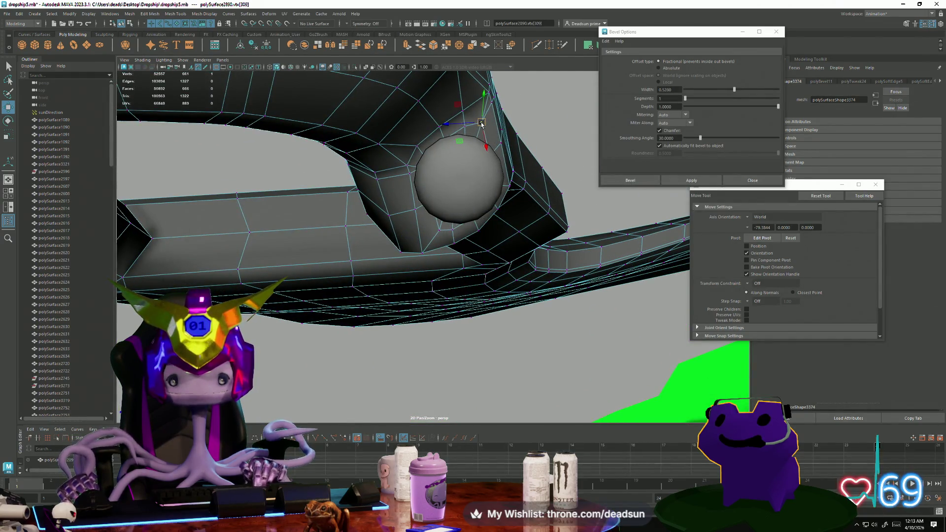
mouse_move(483, 123)
left_mouse_down("alt")
mouse_move(489, 155)
mouse_move(468, 197)
mouse_move(429, 212)
mouse_move(476, 211)
left_mouse_up("alt")
left_click(490, 155)
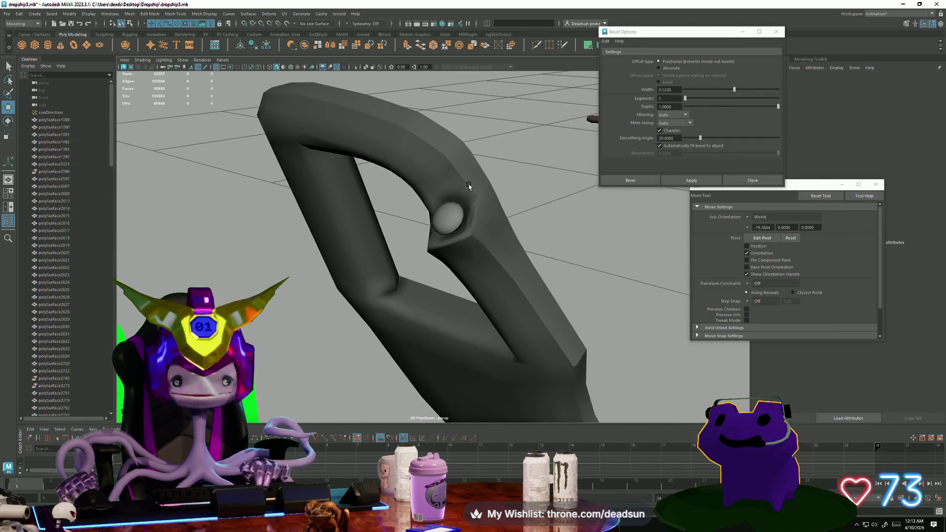
left_click(469, 187)
left_click(463, 184)
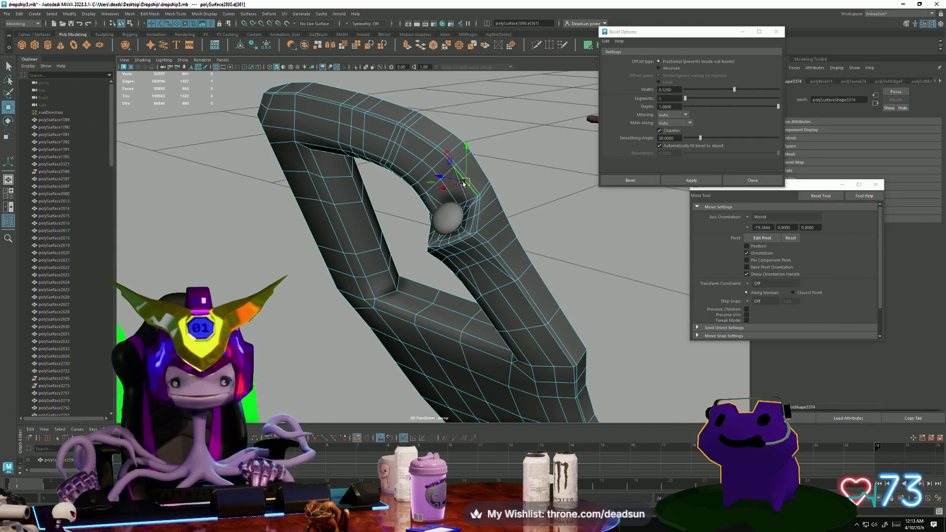
left_click(479, 222, "shift")
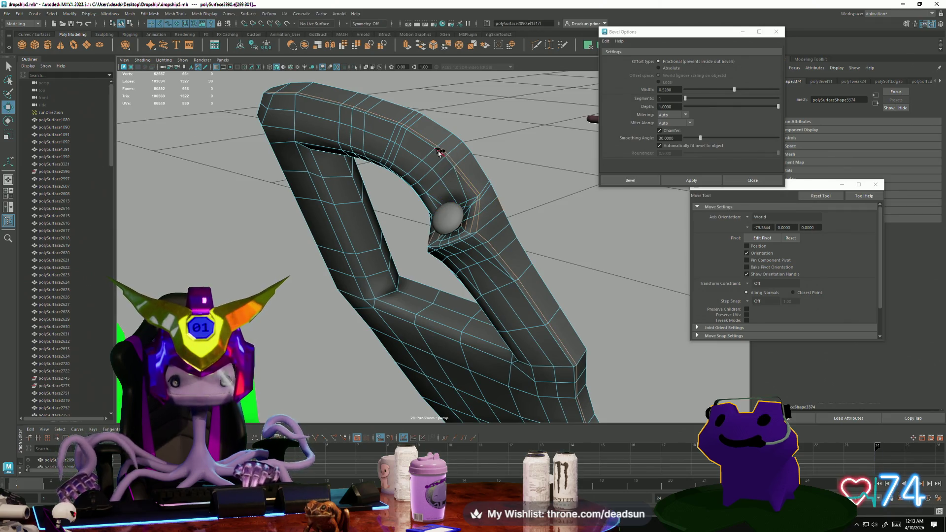
- Select the complete edge loop encircling the arm next to the knob
double_click(435, 170, "shift")
left_click_drag(376, 185, 316, 74, "alt")
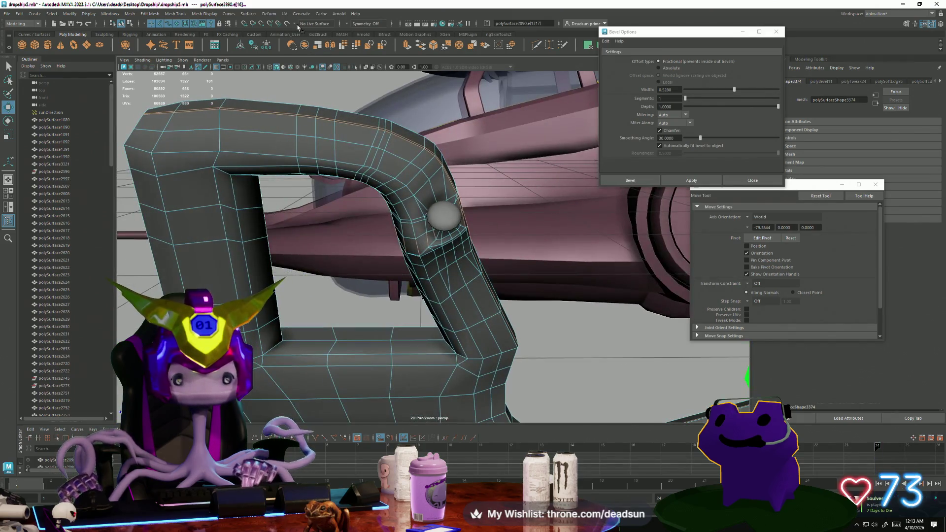
left_click(197, 13)
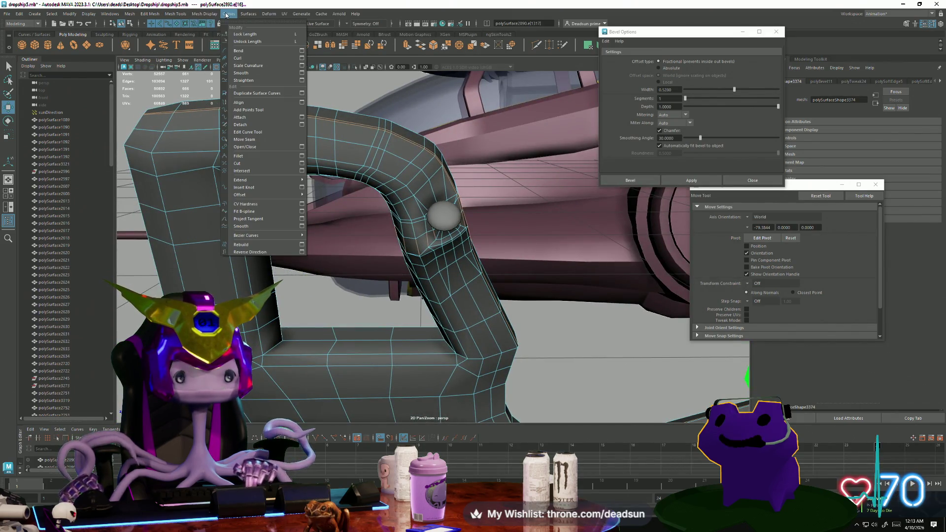
mouse_move(248, 15)
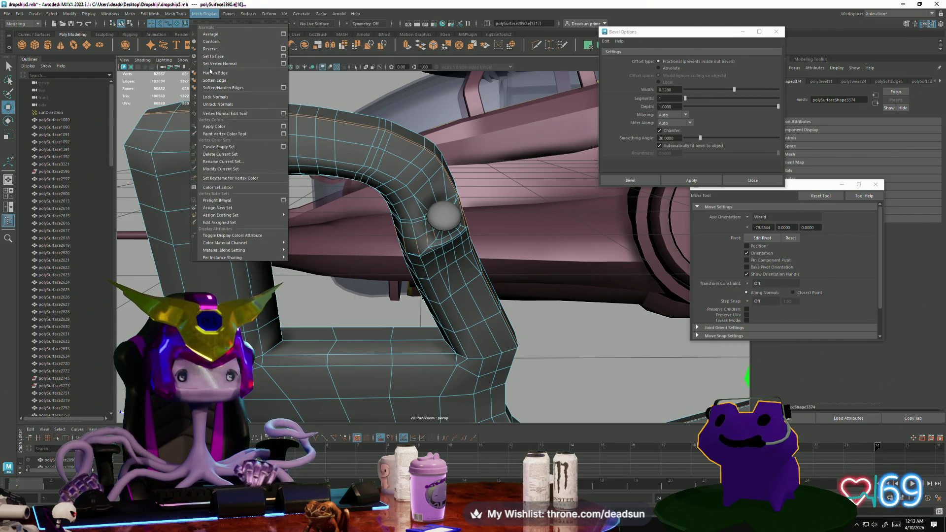
- Apply the Mesh Display edge-normal setting to the bracket's selected edges
left_click(215, 81)
left_click_drag(440, 220, 407, 218, "alt")
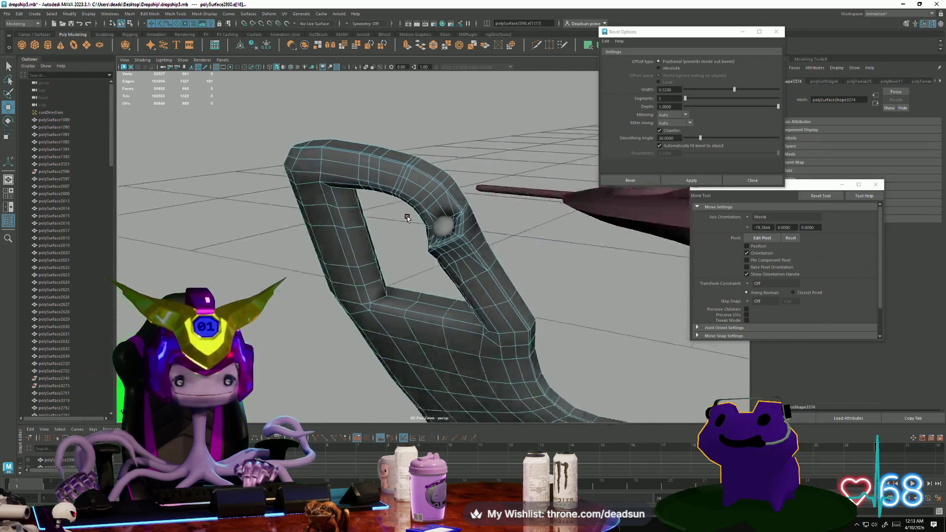
right_click_drag(421, 184, 482, 154)
mouse_move(486, 197)
left_mouse_down("alt")
mouse_move(470, 267)
mouse_move(445, 199)
left_mouse_up("alt")
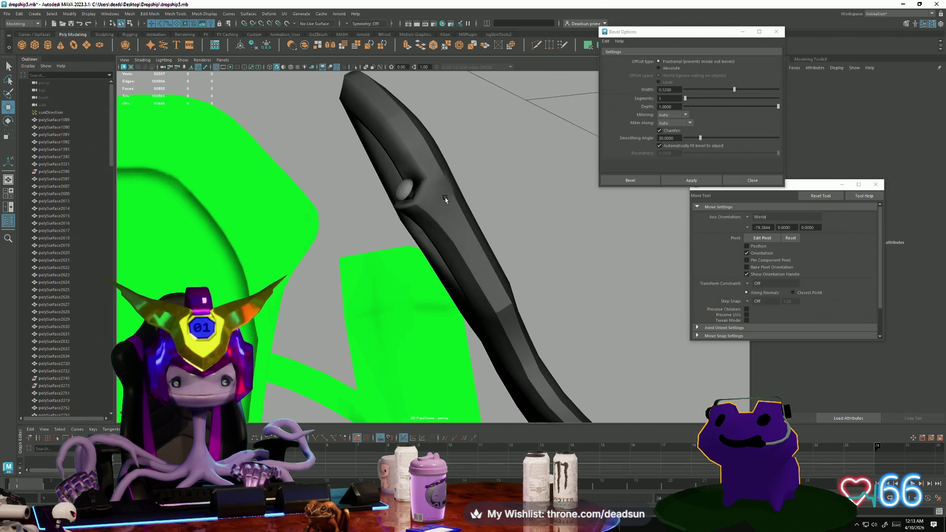
- Select the whole bracket arm and apply Mesh Display > Harden Edge
left_click(445, 199)
scroll(447, 189, "up", 5)
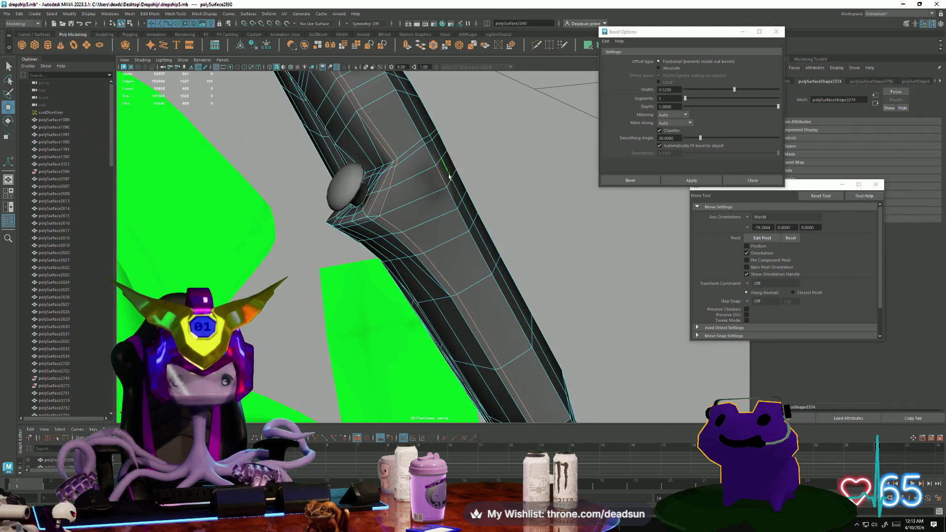
left_click(205, 17)
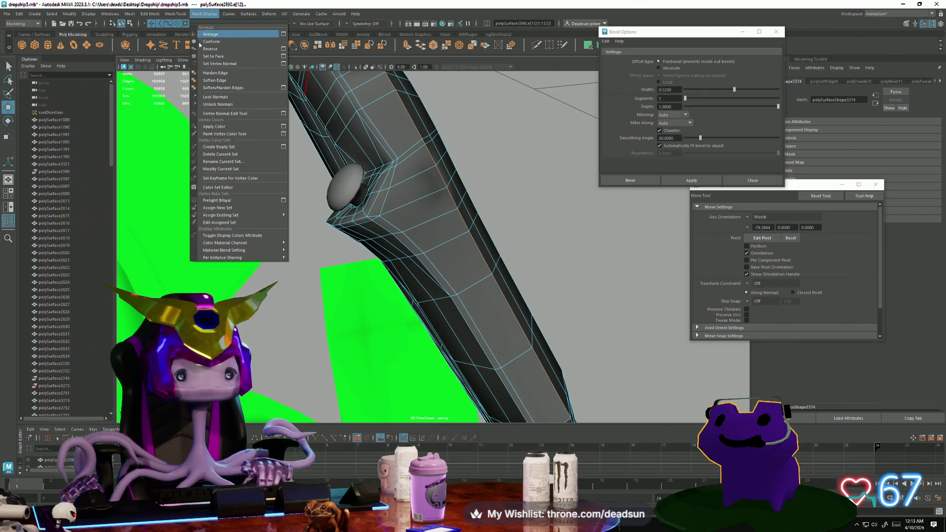
left_click(215, 74)
- Inspect the bracket arm's hard-edged shading from several angles
right_click_drag(407, 169, 444, 155)
scroll(333, 213, "down", 5)
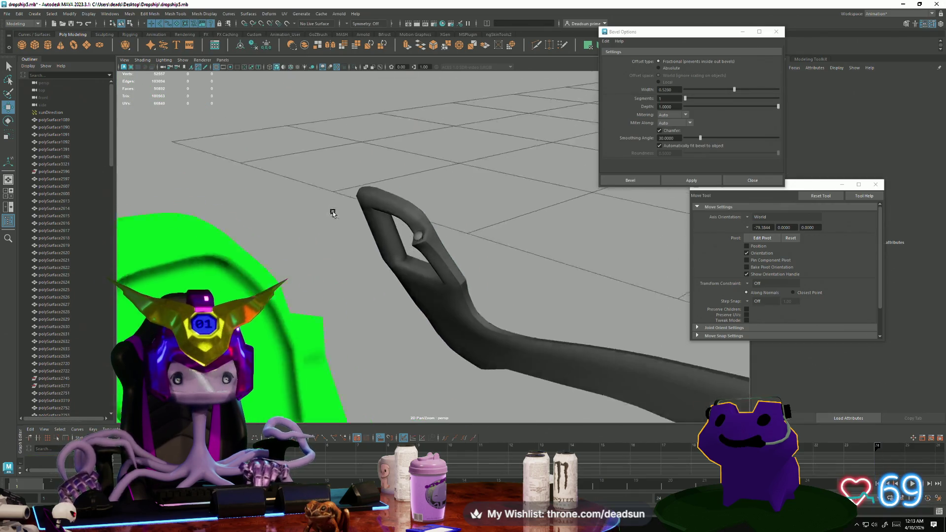
mouse_move(333, 212)
left_mouse_down("alt")
mouse_move(423, 247)
mouse_move(407, 275)
left_mouse_up("alt")
left_click(423, 247)
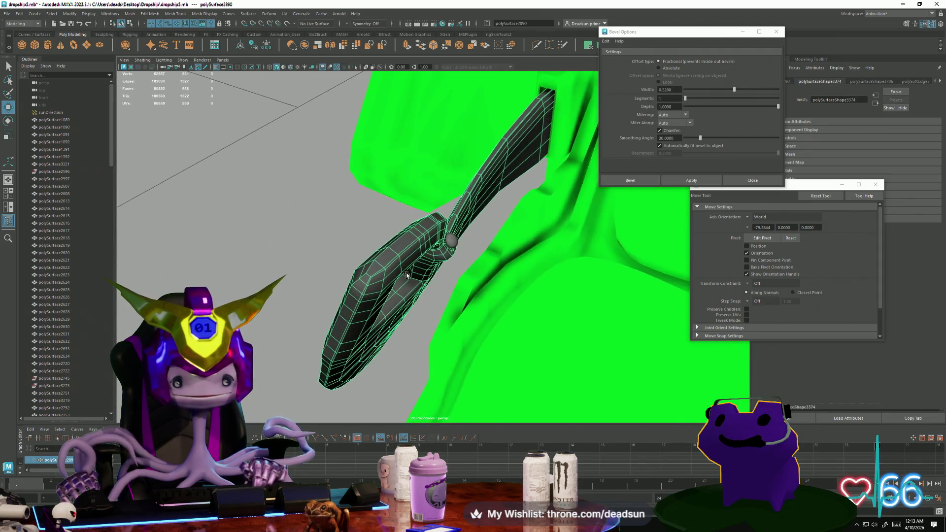
scroll(313, 281, "up", 4)
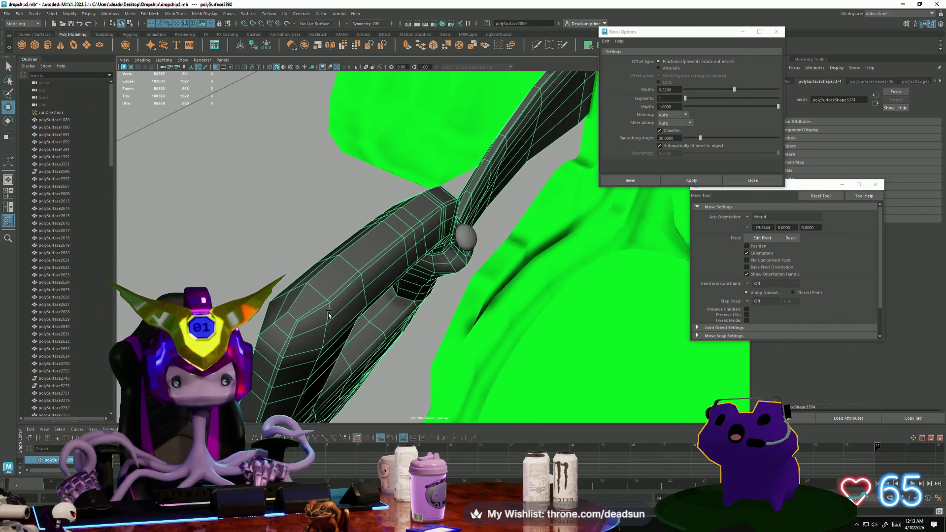
mouse_move(329, 314)
left_mouse_down("alt")
mouse_move(306, 321)
mouse_move(352, 296)
mouse_move(332, 303)
left_mouse_up("alt")
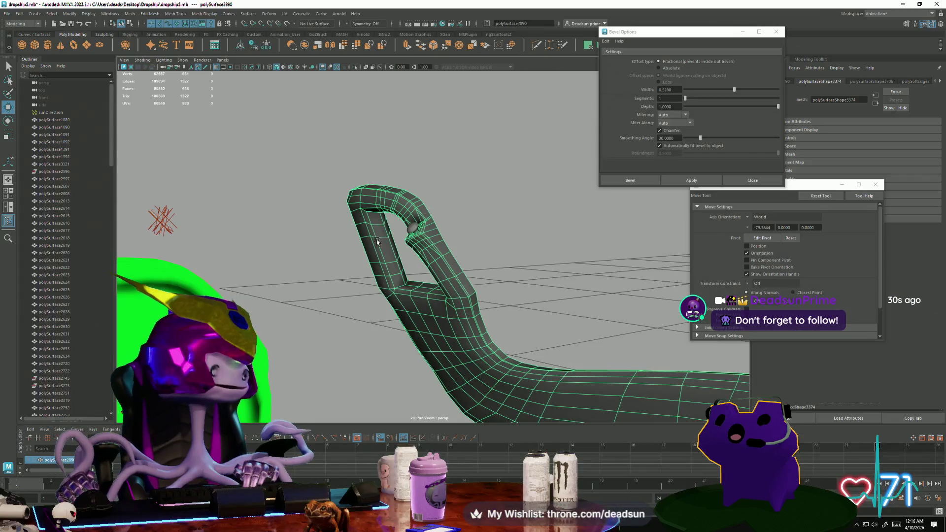
- Select the bracket arm and pick a single vertex beside its opening
mouse_move(414, 241)
left_mouse_down("alt")
mouse_move(385, 232)
mouse_move(451, 227)
left_mouse_up("alt")
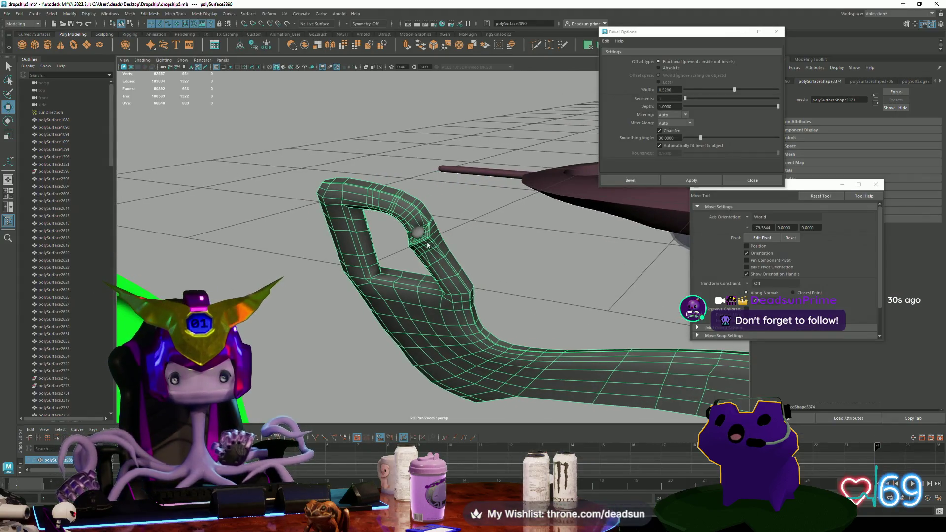
left_click(450, 227)
mouse_move(359, 271)
left_mouse_down("alt")
mouse_move(394, 261)
mouse_move(488, 272)
mouse_move(407, 308)
mouse_move(492, 332)
mouse_move(467, 351)
mouse_move(387, 269)
left_mouse_up("alt")
left_click(467, 294)
right_click_drag(385, 261, 368, 258)
left_click(337, 247)
mouse_move(388, 271)
left_mouse_down()
mouse_move(470, 275)
mouse_move(492, 249)
mouse_move(517, 256)
mouse_move(369, 265)
mouse_move(444, 276)
mouse_move(484, 265)
left_mouse_up()
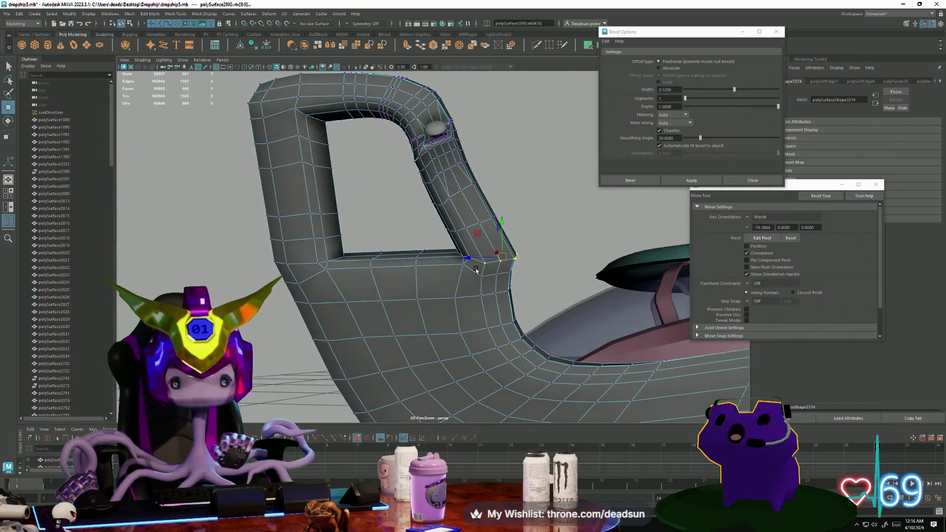
- Return the bracket to object mode and close in on its rectangular opening
right_click_drag(483, 265, 548, 230)
scroll(548, 230, "down", 3)
mouse_move(548, 230)
left_mouse_down("alt")
mouse_move(288, 293)
mouse_move(275, 278)
left_mouse_up("alt")
scroll(301, 308, "up", 3)
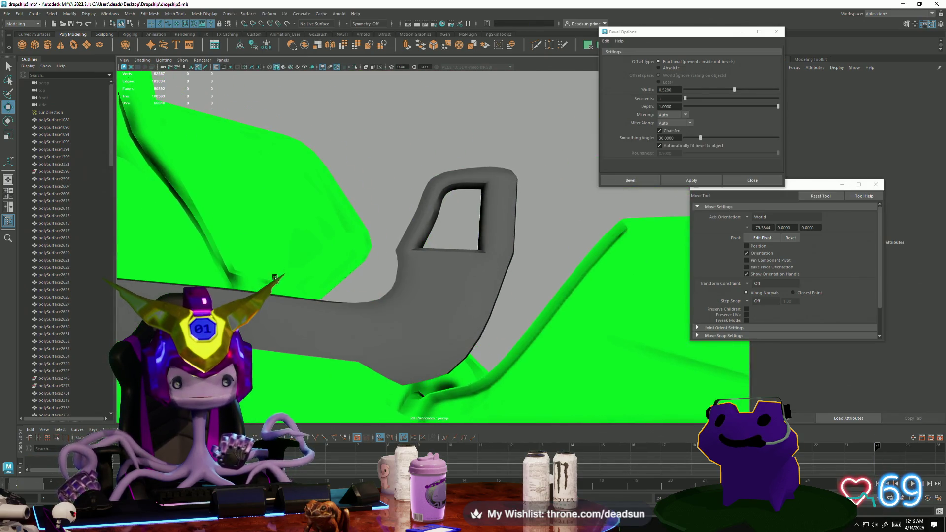
left_click_drag(424, 265, 402, 240, "alt")
- Switch the bracket to edge mode and pick an edge along the rectangular opening
left_click(402, 240)
scroll(511, 222, "up", 3)
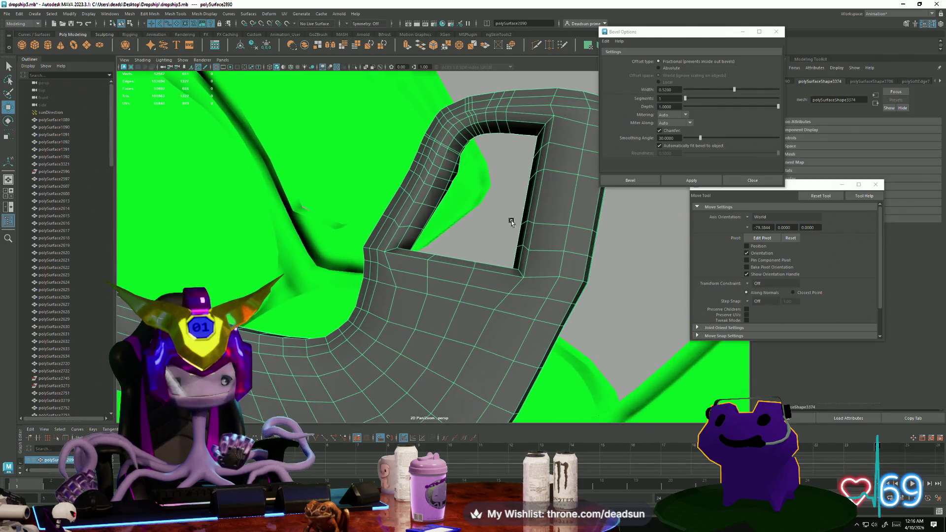
right_click_drag(429, 203, 426, 198)
left_click(426, 199)
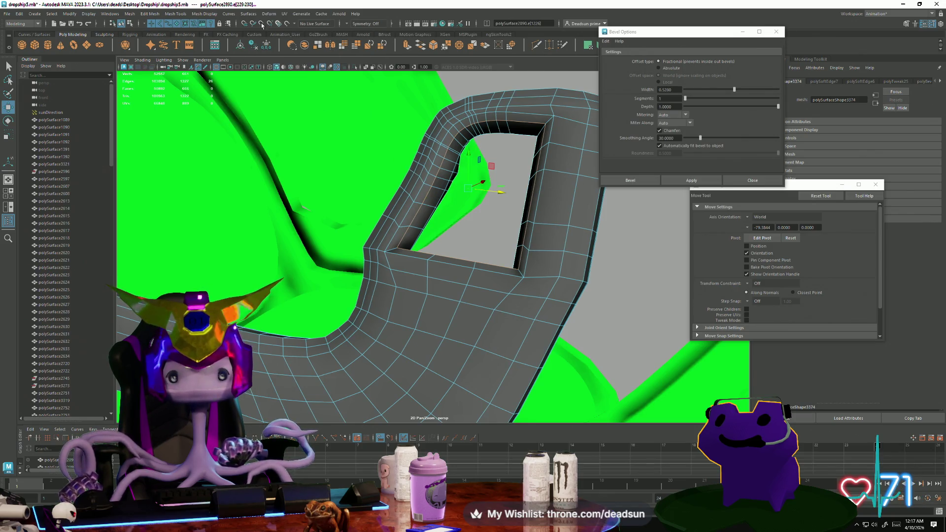
left_click(204, 13)
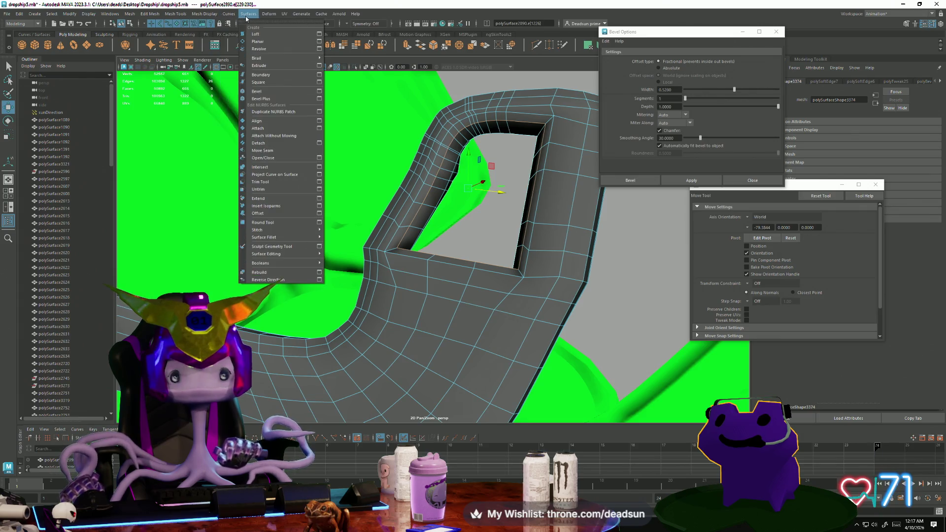
- Select the edge loop around the bracket's opening, then a single inner edge
left_click_drag(374, 178, 437, 173, "alt")
right_click_drag(437, 172, 437, 154)
mouse_move(436, 154)
left_mouse_down("alt")
mouse_move(454, 191)
mouse_move(468, 179)
mouse_move(460, 205)
mouse_move(489, 217)
mouse_move(488, 237)
mouse_move(481, 228)
left_mouse_up("alt")
left_click(482, 228)
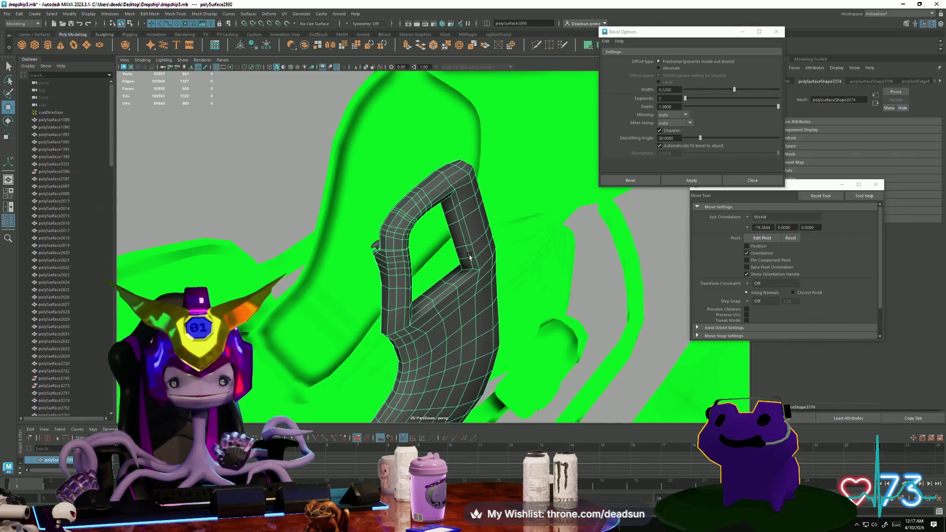
mouse_move(482, 228)
right_mouse_down("alt")
mouse_move(651, 336)
mouse_move(525, 229)
right_mouse_up("alt")
double_click(525, 216)
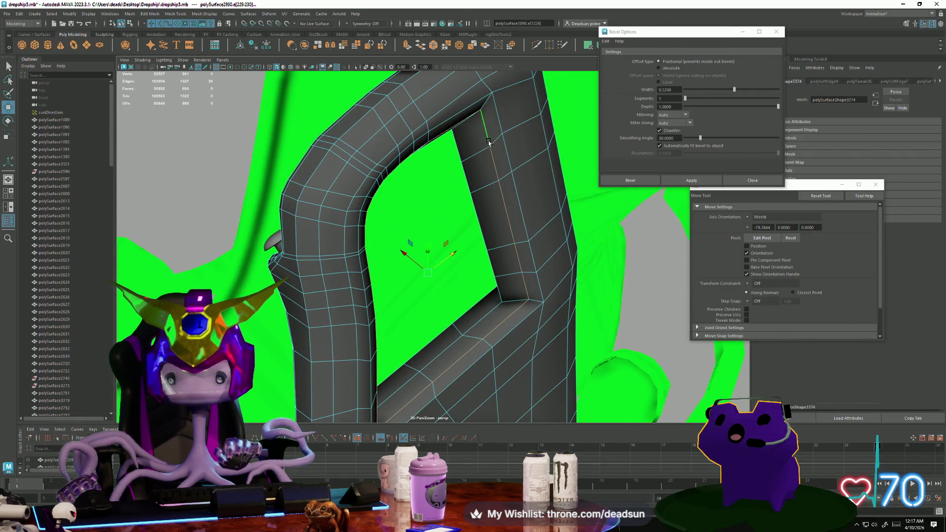
left_click(512, 226)
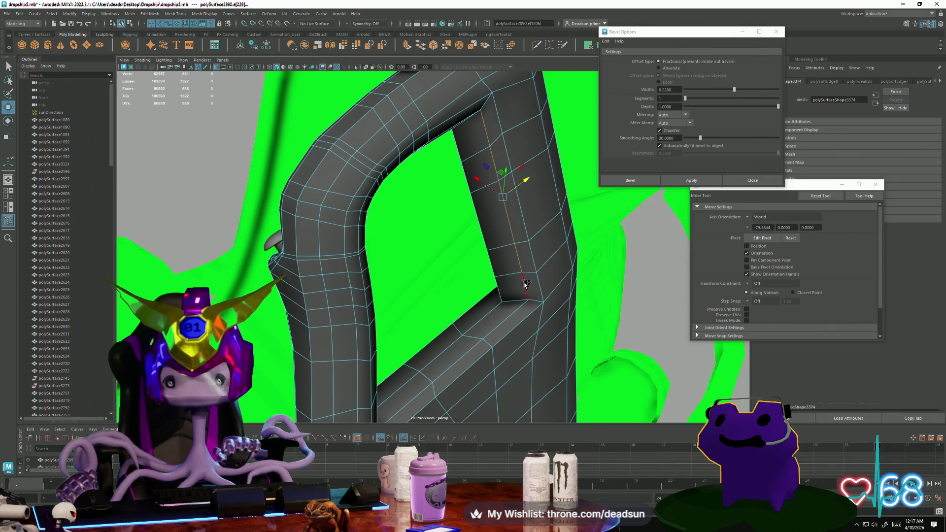
- Slide the opening's inner edge slightly along X, then pick edges at the bevelled corner
mouse_move(523, 283)
left_mouse_down("alt")
mouse_move(504, 312)
mouse_move(518, 277)
left_mouse_up("alt")
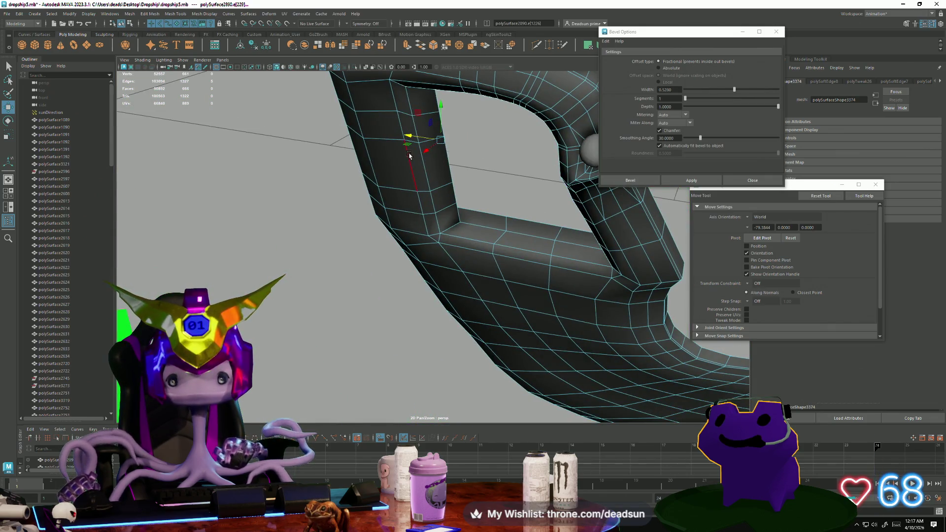
mouse_move(449, 145)
left_mouse_down("alt")
mouse_move(345, 158)
mouse_move(411, 192)
left_mouse_up("alt")
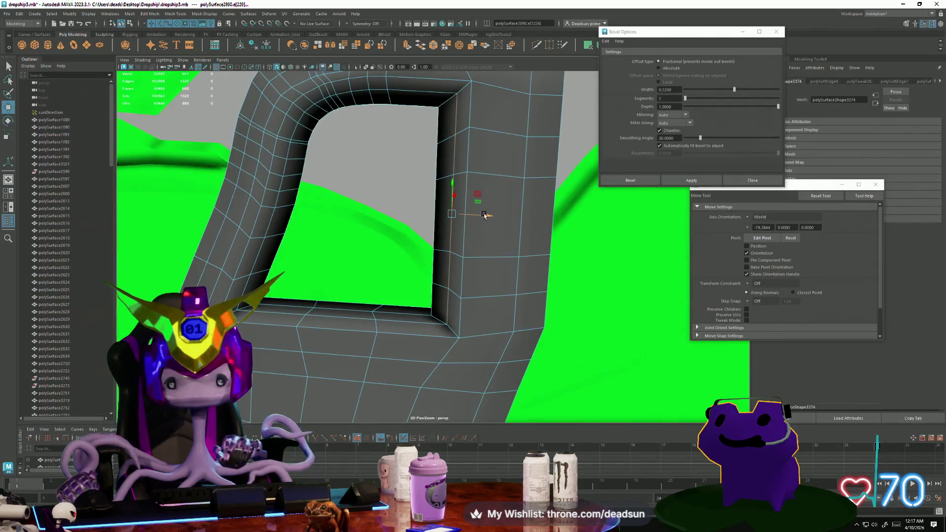
left_click_drag(484, 215, 487, 219)
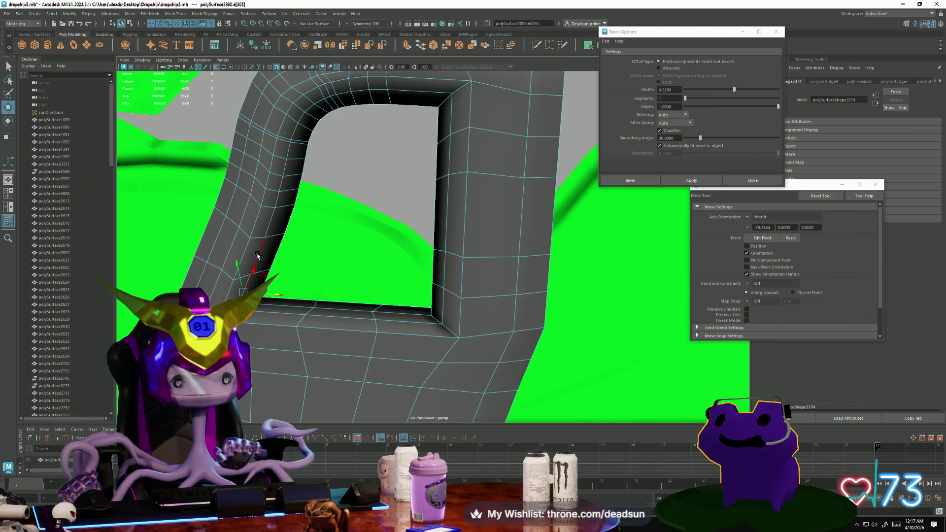
left_click(274, 204)
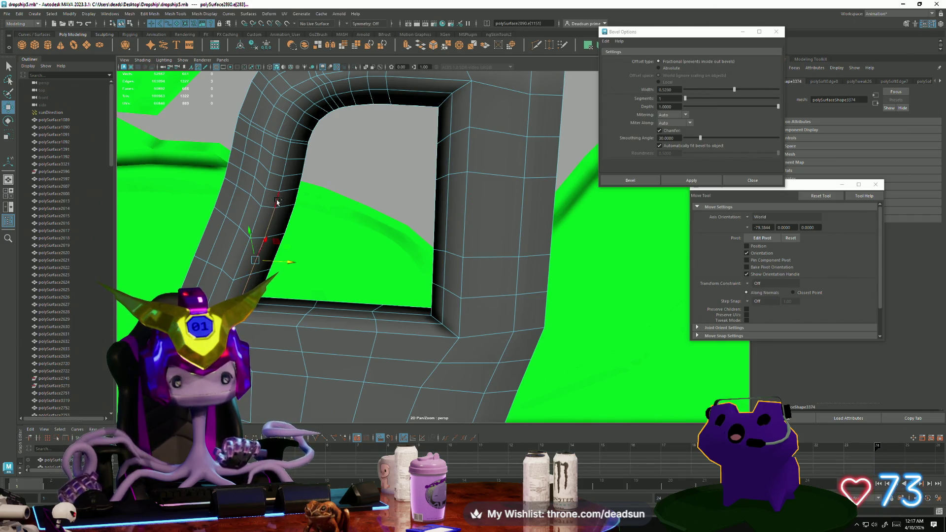
left_click(293, 133)
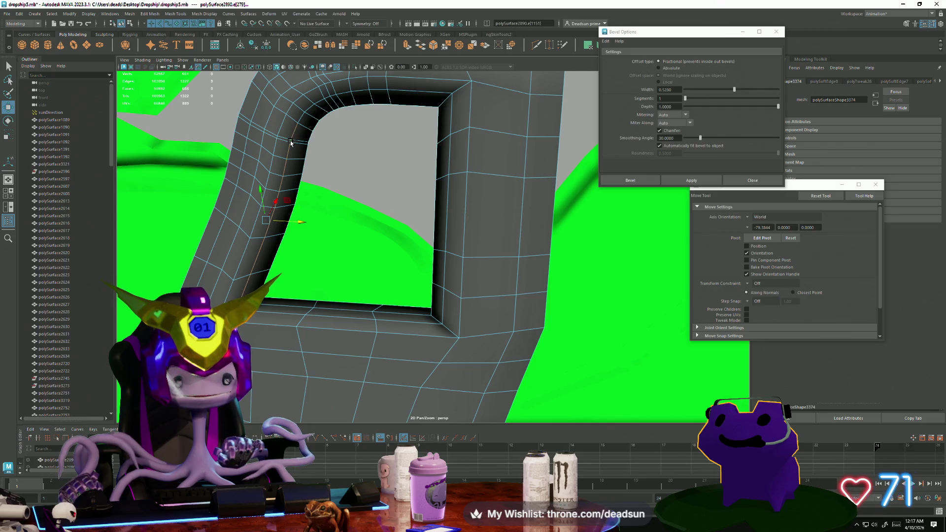